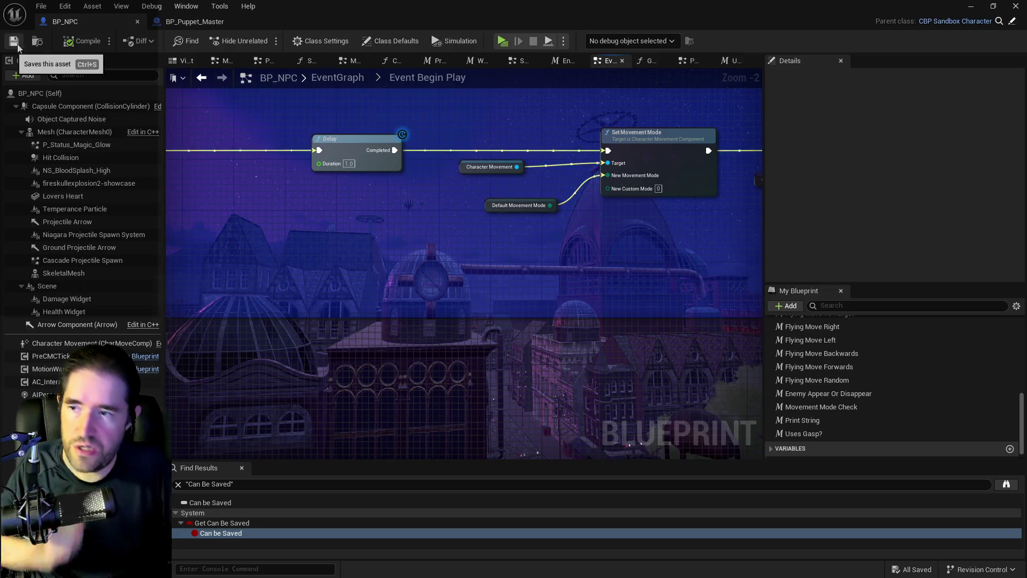
# In BP_NPC's System graph, reposition the collision and gravity nodes and raise the Has Tag node slightly.
pyautogui.click(519, 60)
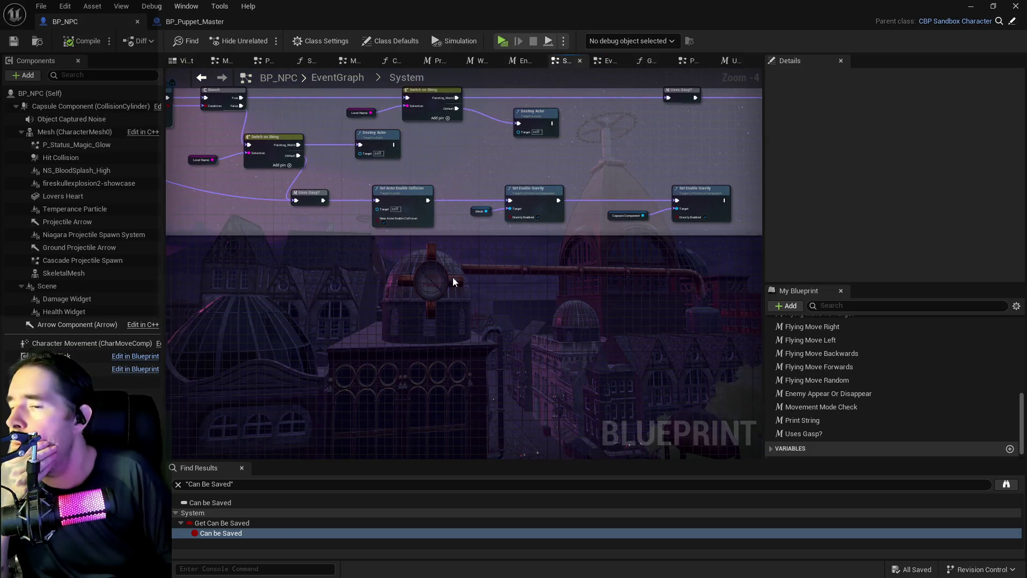
pyautogui.scroll(3, 409, 192)
pyautogui.scroll(-2, 408, 191)
pyautogui.moveTo(248, 216)
pyautogui.mouseDown()
pyautogui.moveTo(321, 252)
pyautogui.moveTo(756, 264)
pyautogui.mouseUp()
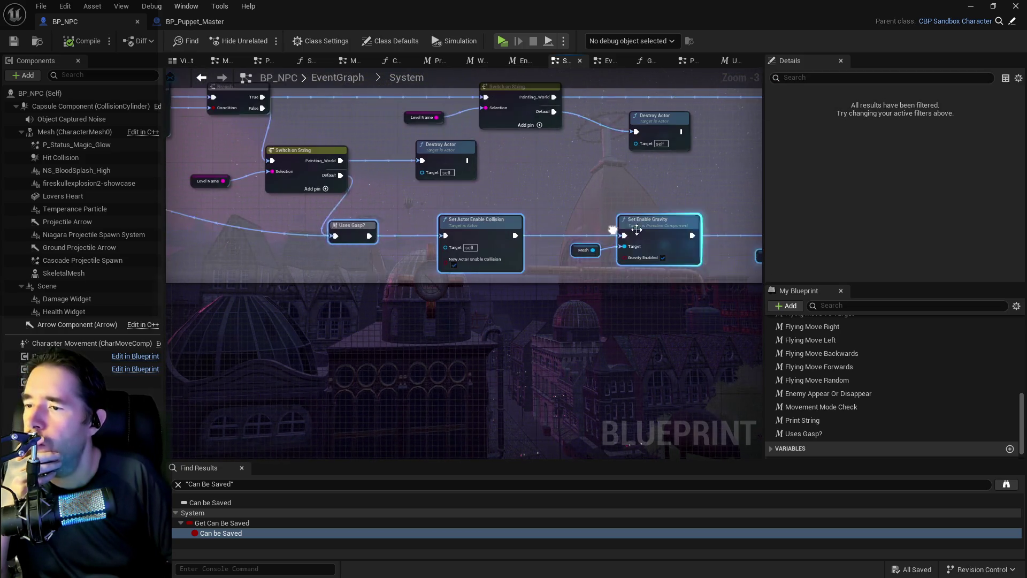
pyautogui.moveTo(538, 233)
pyautogui.mouseDown()
pyautogui.moveTo(749, 267)
pyautogui.moveTo(681, 238)
pyautogui.moveTo(342, 214)
pyautogui.mouseUp()
pyautogui.click(335, 209)
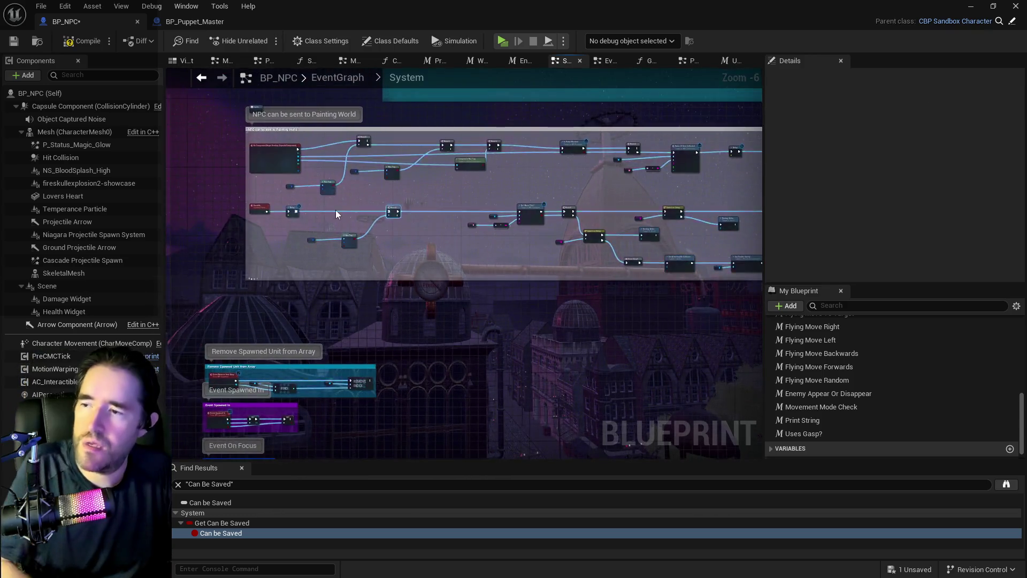
pyautogui.scroll(-1, 323, 251)
pyautogui.moveTo(396, 274); pyautogui.dragTo(394, 244)
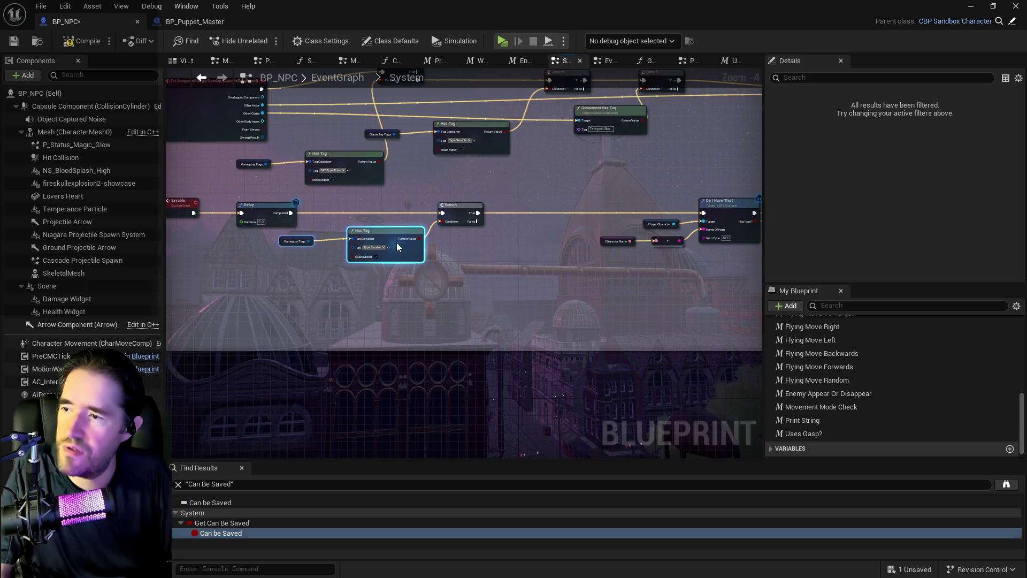
# Inspect the Delay node's actions without changes, save BP_NPC, and close the blueprint.
pyautogui.click(193, 212)
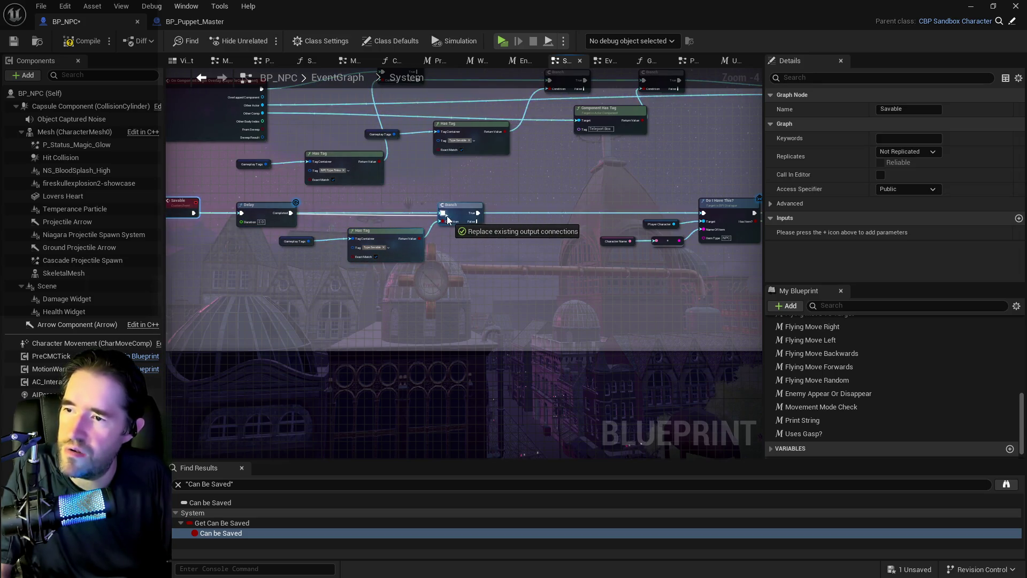
pyautogui.click(273, 209)
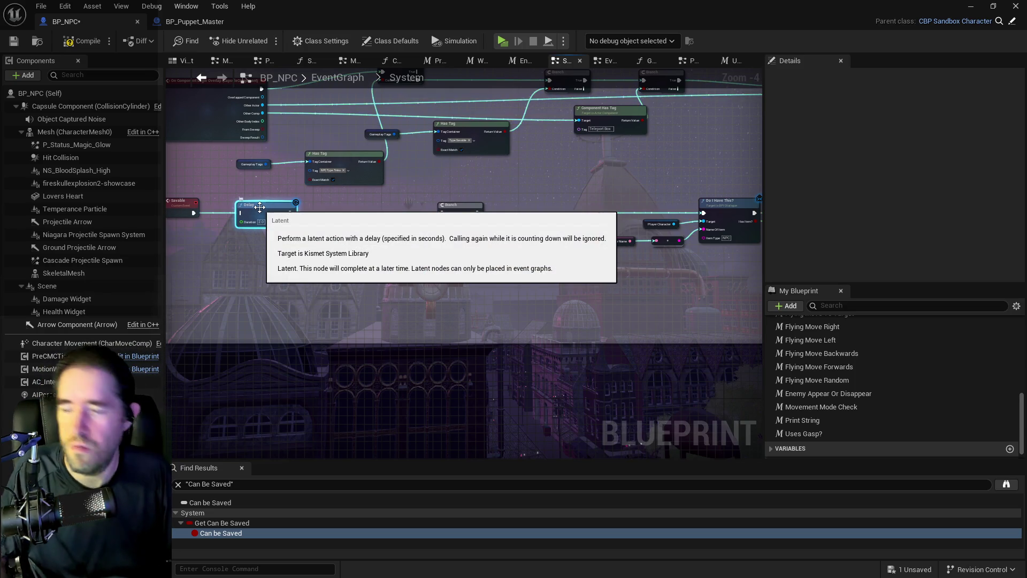
pyautogui.rightClick(258, 209)
pyautogui.click(222, 259)
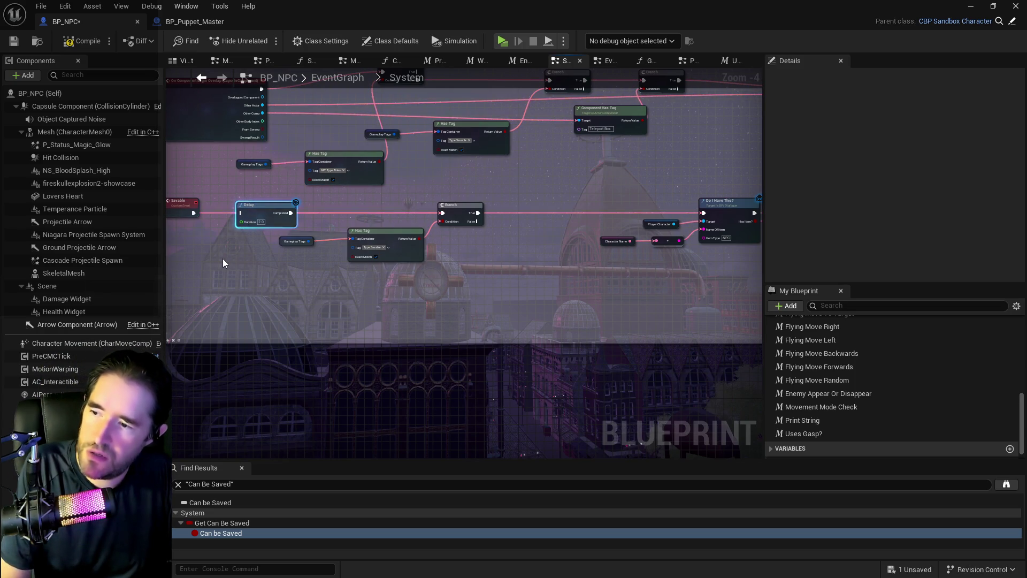
pyautogui.click(16, 41)
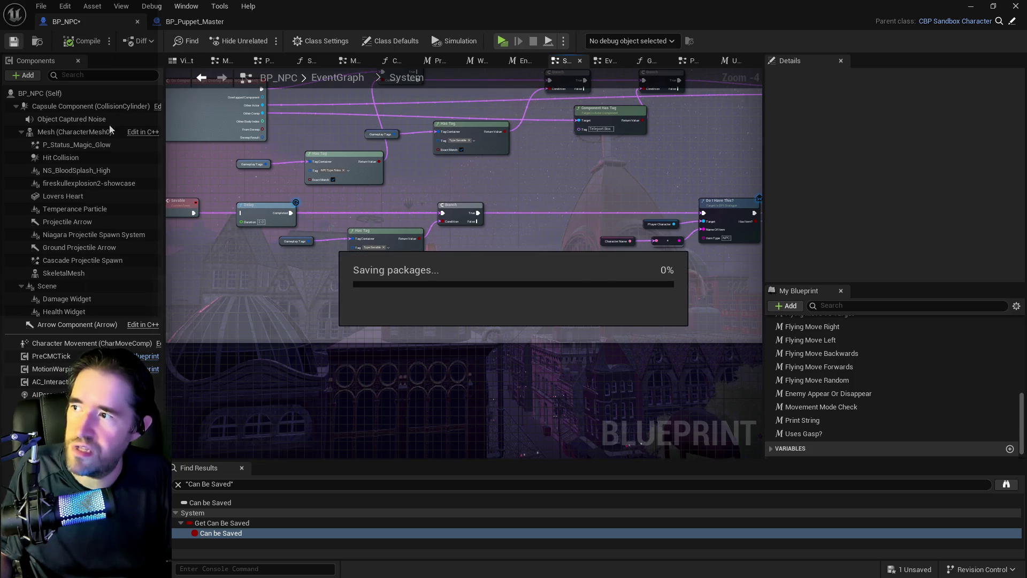
pyautogui.rightClick(252, 217)
pyautogui.click(241, 132)
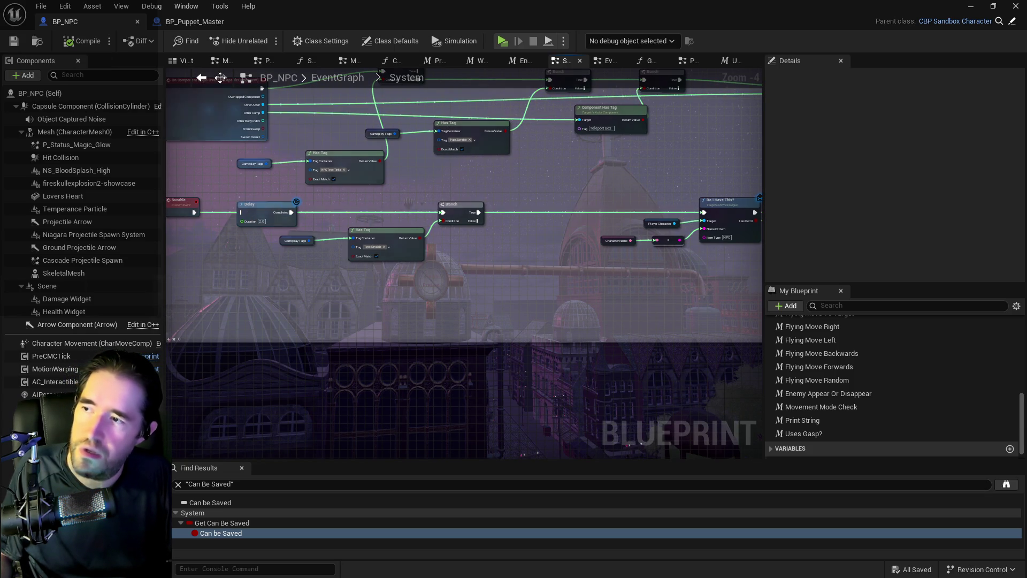
pyautogui.click(138, 22)
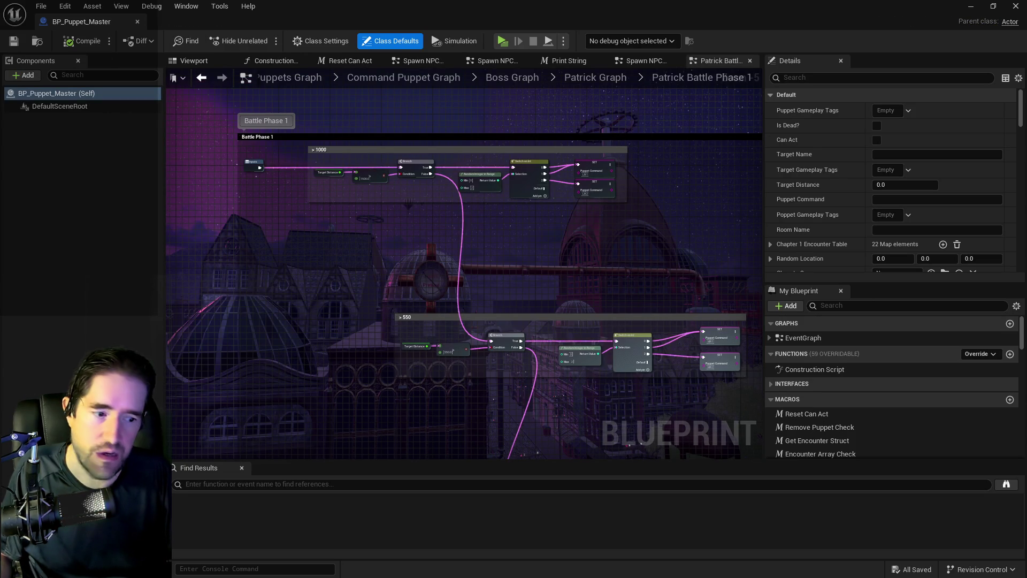
# Reopen BP_NPC from the Characters folder in the Content Browser.
pyautogui.hotkey('ctrl', 'space')
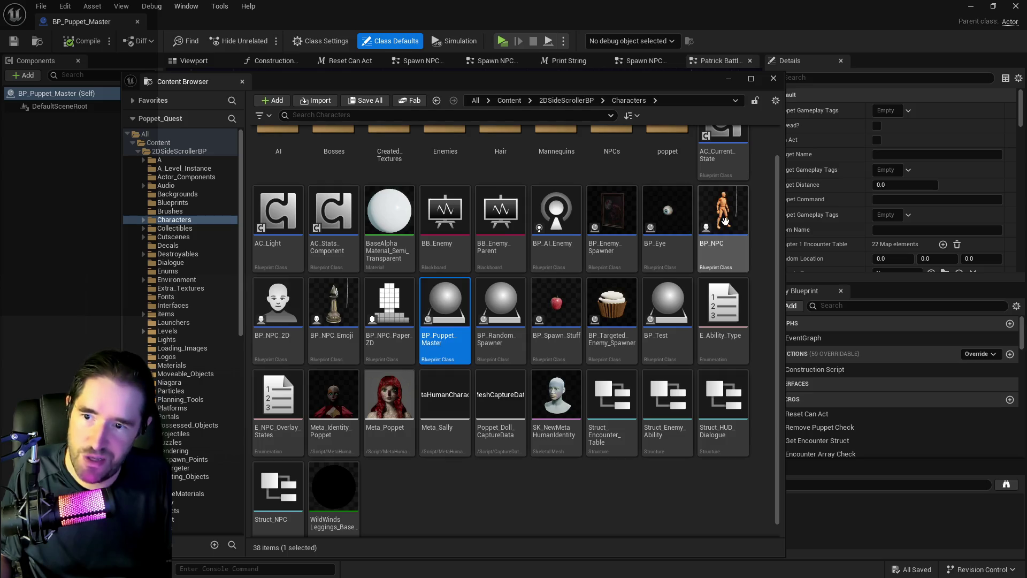
pyautogui.click(726, 223)
pyautogui.hotkey('ctrl', 'z')
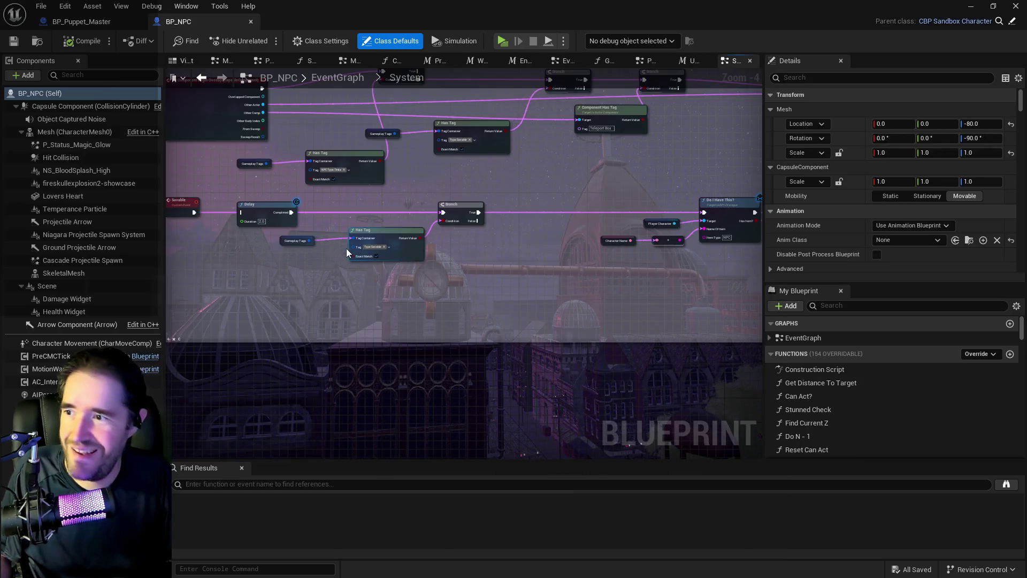
# Delete the Delay node after the Savable event and save the blueprint.
pyautogui.rightClick(252, 210)
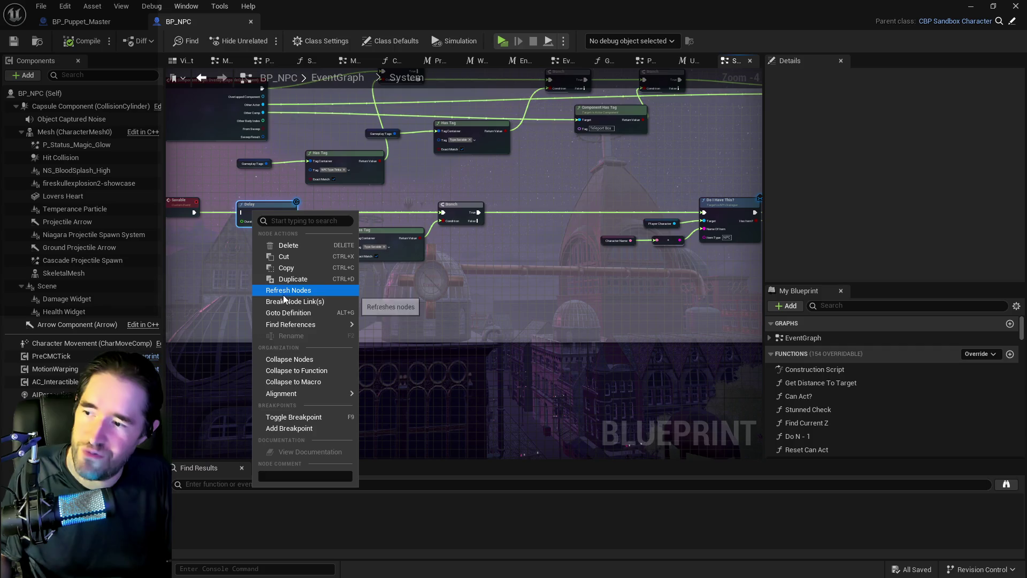
pyautogui.click(297, 248)
pyautogui.scroll(-1, 359, 282)
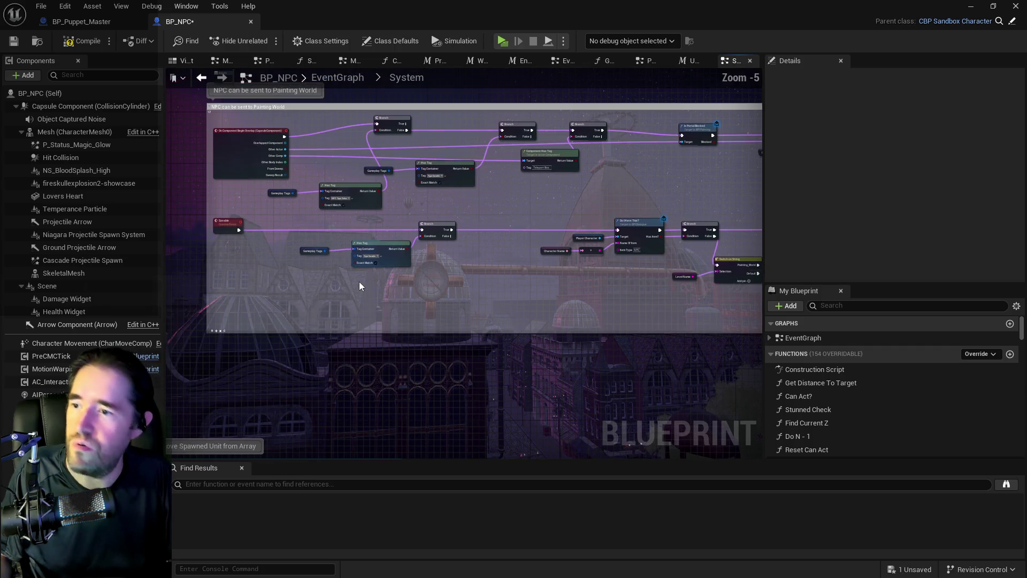
pyautogui.click(12, 41)
pyautogui.moveTo(473, 302)
pyautogui.mouseDown()
pyautogui.moveTo(390, 286)
pyautogui.moveTo(321, 229)
pyautogui.mouseUp()
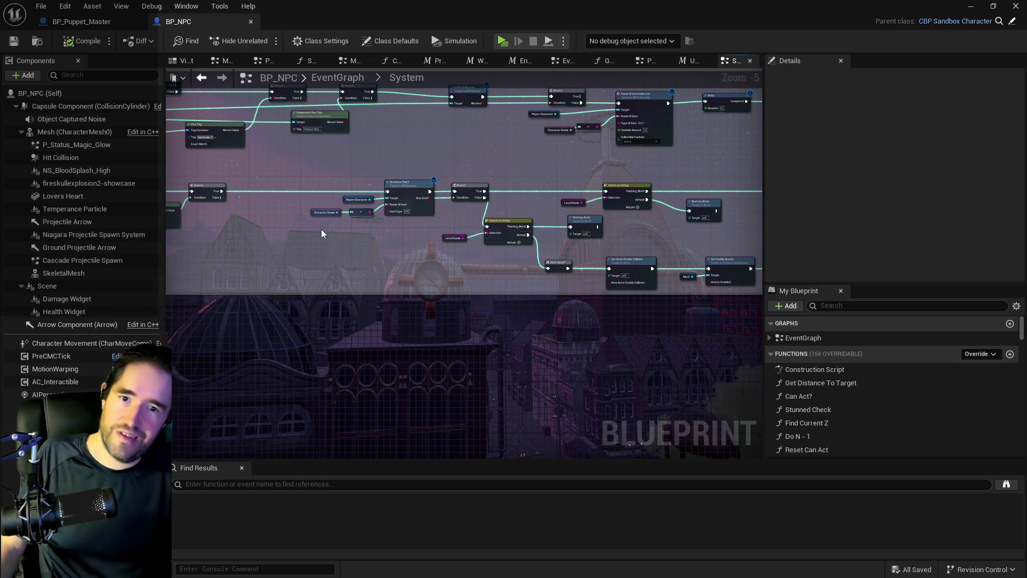
# Shift the lower-row nodes right, nudge Branch and Do I Have This? left, and lower the top Branch.
pyautogui.moveTo(441, 278)
pyautogui.mouseDown()
pyautogui.moveTo(297, 290)
pyautogui.moveTo(316, 282)
pyautogui.mouseUp()
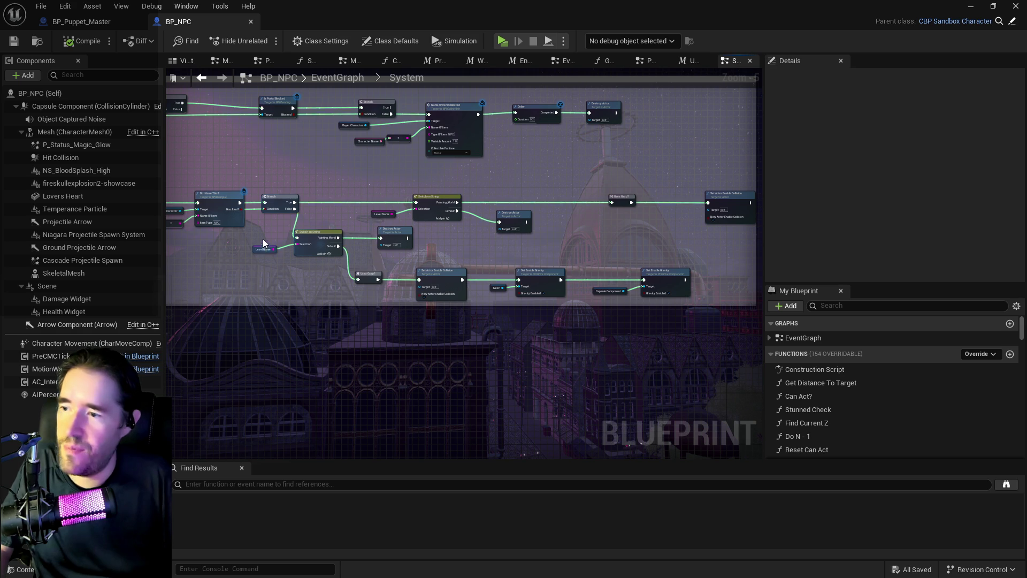
pyautogui.moveTo(263, 243); pyautogui.dragTo(649, 299)
pyautogui.moveTo(400, 243); pyautogui.dragTo(460, 261)
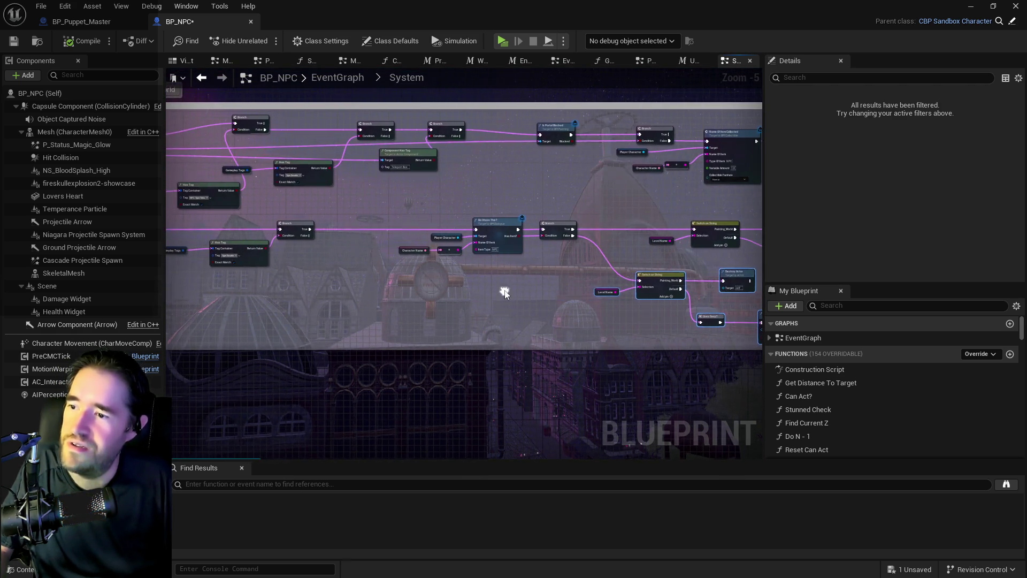
pyautogui.click(569, 236)
pyautogui.moveTo(569, 236); pyautogui.dragTo(540, 236)
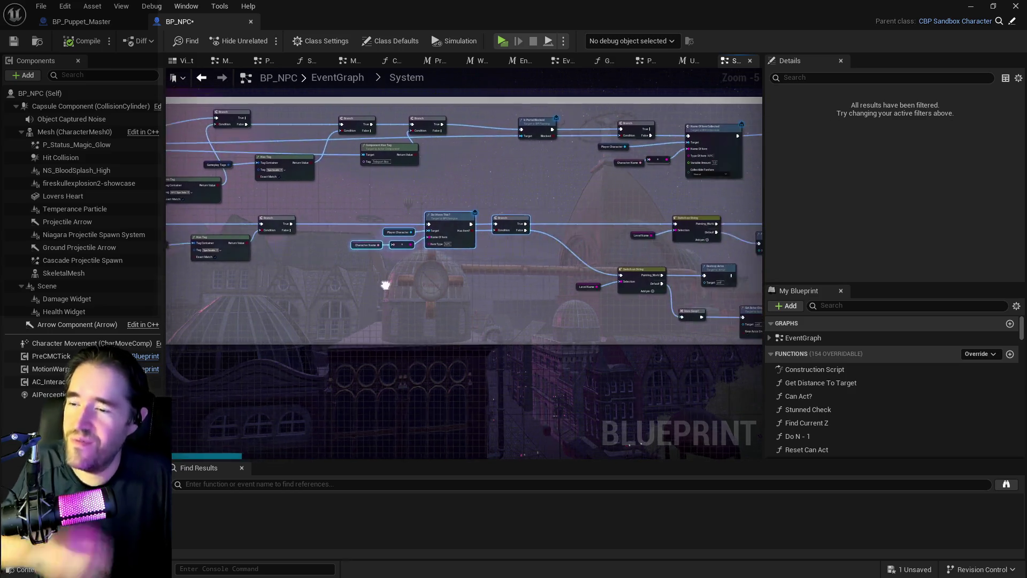
pyautogui.moveTo(385, 285); pyautogui.dragTo(313, 284)
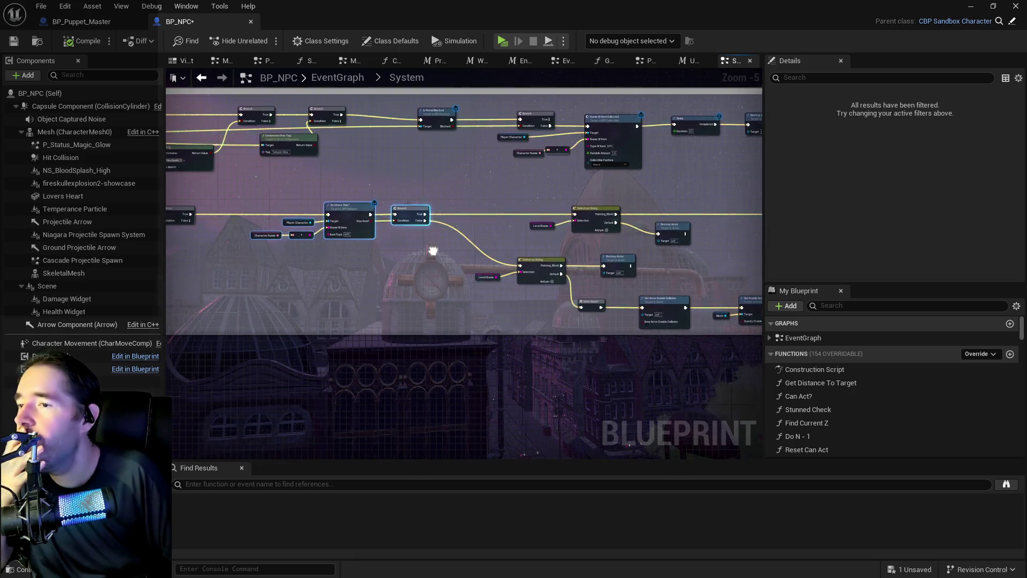
pyautogui.scroll(2, 521, 149)
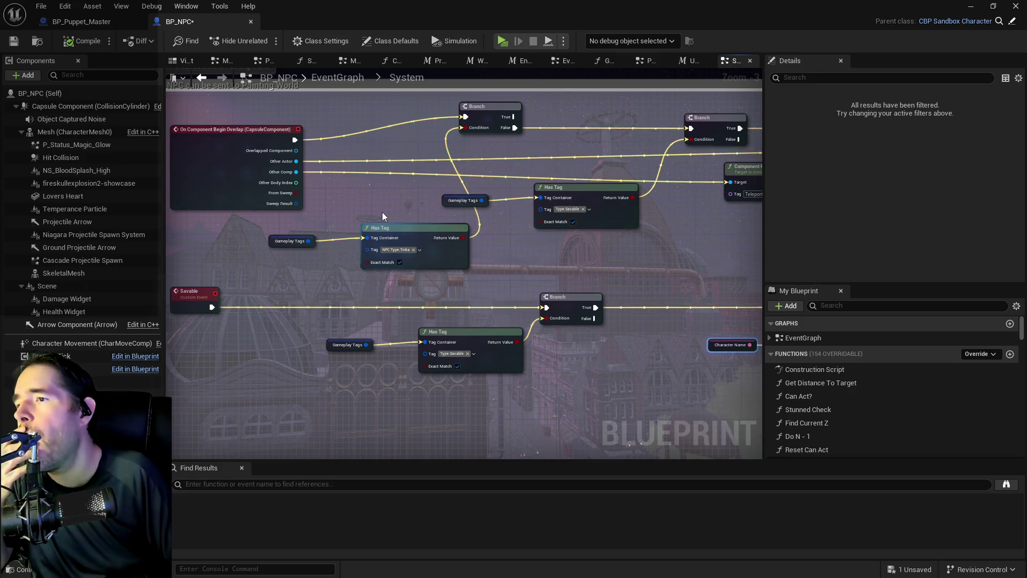
pyautogui.moveTo(405, 109); pyautogui.dragTo(450, 133)
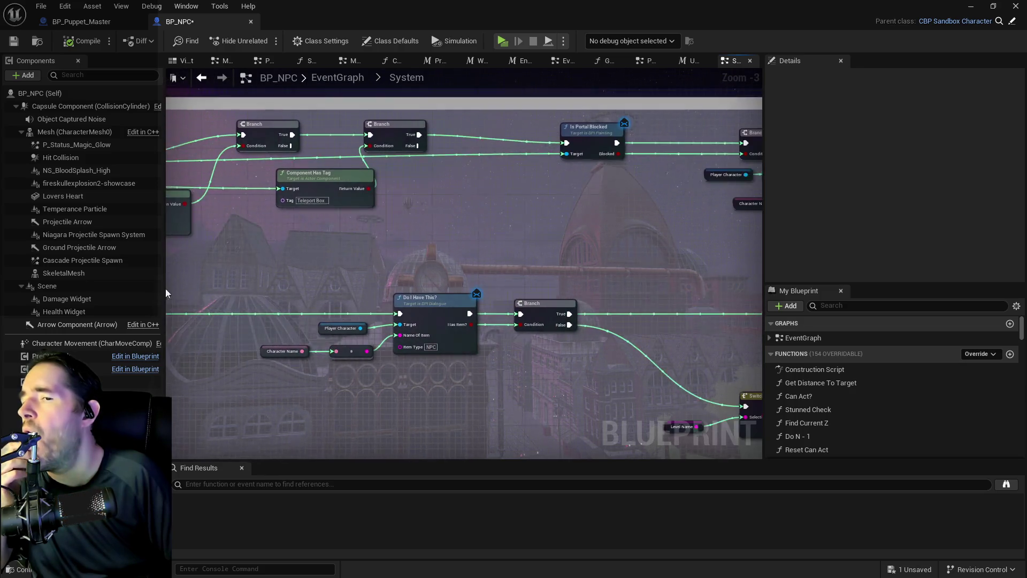
# Select the node group near the Branch and center Is Portal Blocked and Do I Have This?
pyautogui.scroll(-5, 400, 220)
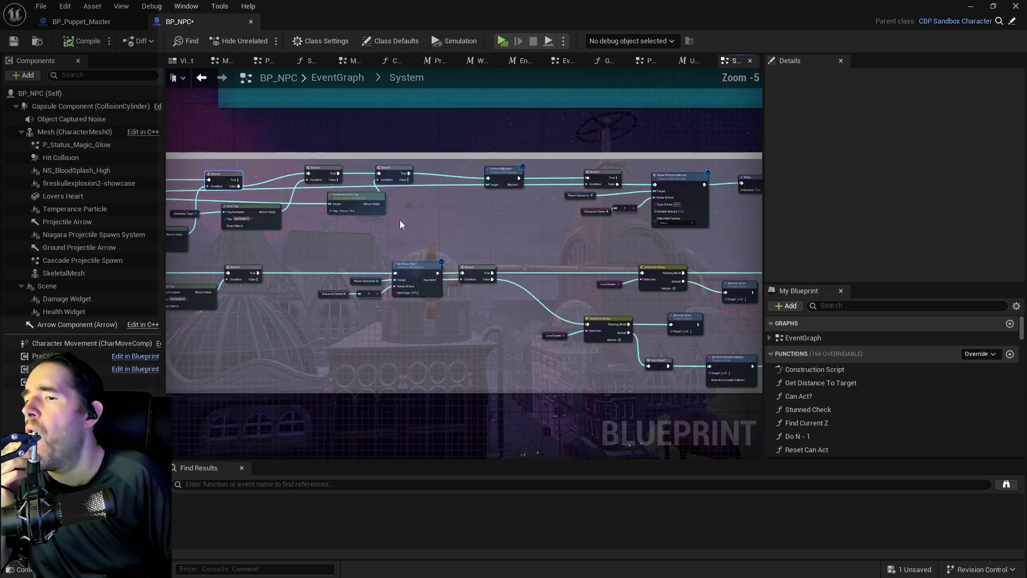
pyautogui.scroll(5, 565, 331)
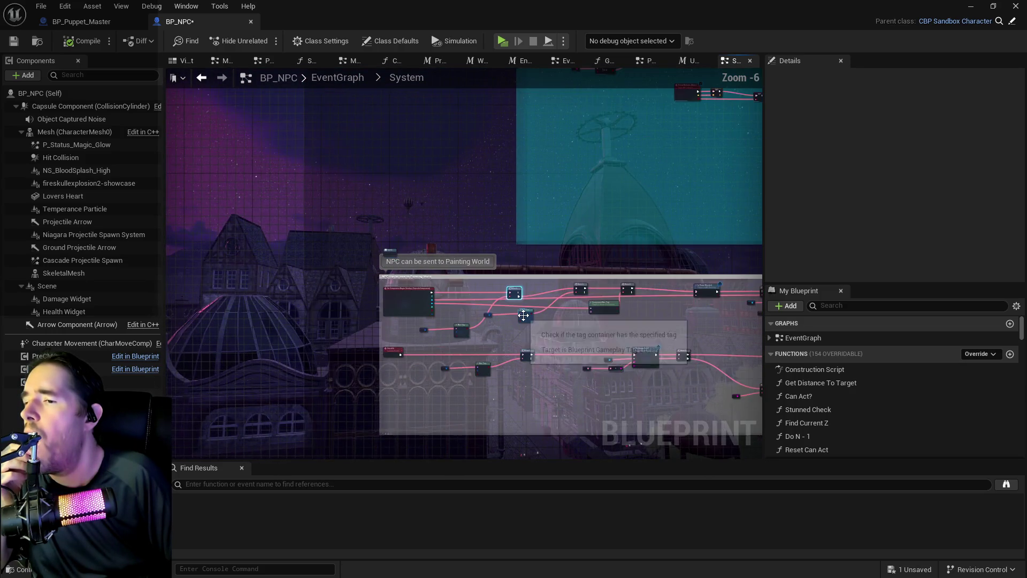
pyautogui.moveTo(515, 349); pyautogui.dragTo(230, 301)
pyautogui.moveTo(492, 242)
pyautogui.mouseDown()
pyautogui.moveTo(244, 263)
pyautogui.moveTo(345, 217)
pyautogui.moveTo(861, 243)
pyautogui.moveTo(688, 239)
pyautogui.mouseUp()
pyautogui.moveTo(464, 236); pyautogui.dragTo(791, 218)
pyautogui.scroll(-2, 608, 241)
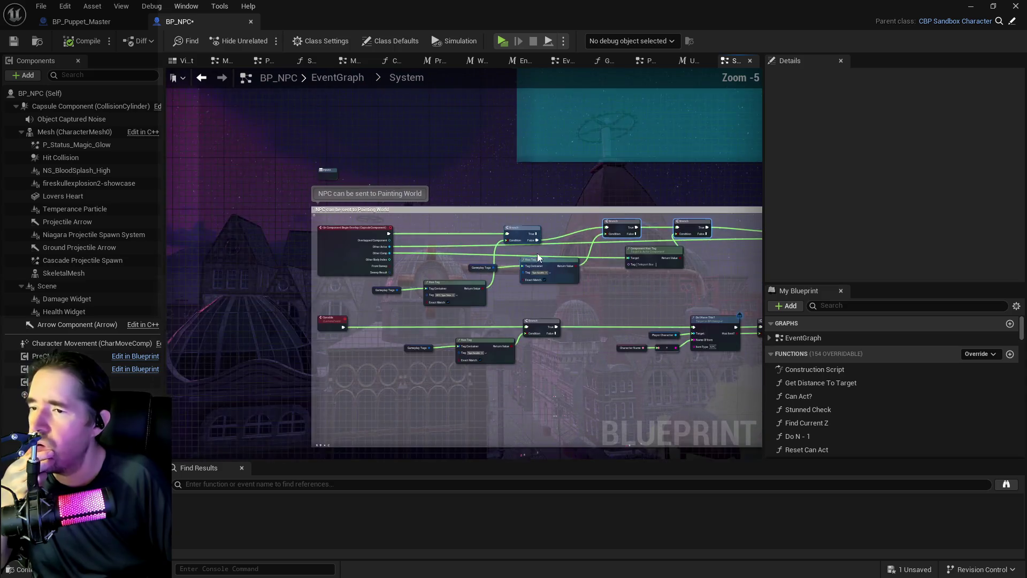
pyautogui.moveTo(699, 270); pyautogui.dragTo(499, 277)
pyautogui.scroll(2, 499, 277)
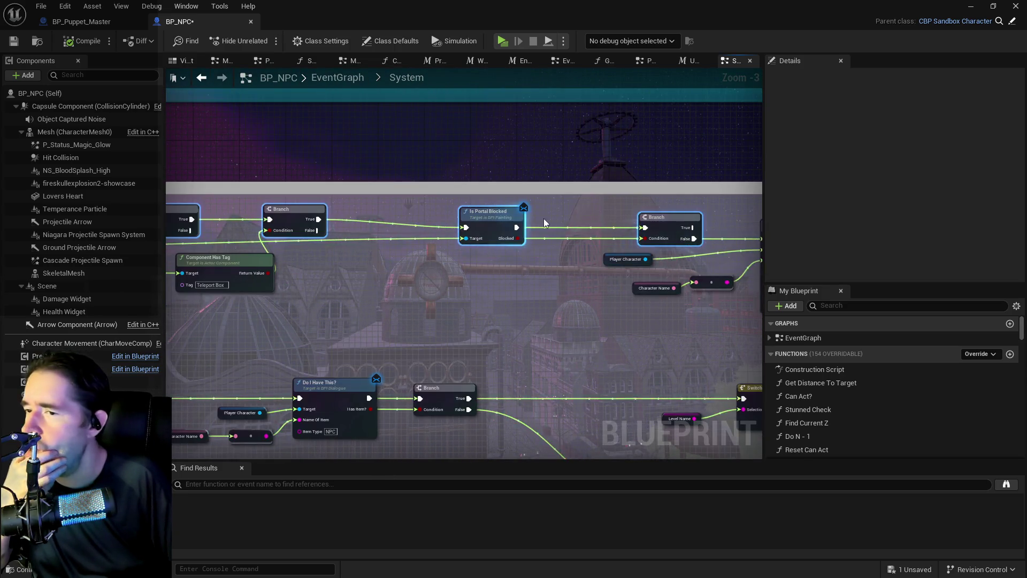
pyautogui.moveTo(499, 214); pyautogui.dragTo(587, 269)
pyautogui.moveTo(737, 298)
pyautogui.mouseDown()
pyautogui.moveTo(169, 292)
pyautogui.moveTo(696, 284)
pyautogui.moveTo(545, 288)
pyautogui.moveTo(147, 265)
pyautogui.mouseUp()
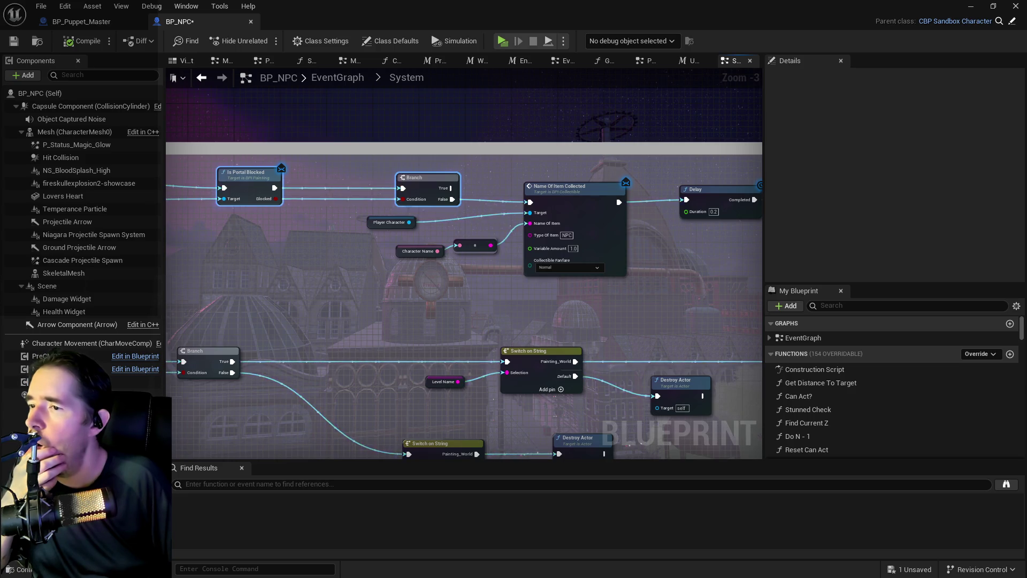
# Reposition Is Portal Blocked, its two Branch nodes and the Component Has Tag node.
pyautogui.moveTo(608, 271); pyautogui.dragTo(190, 277)
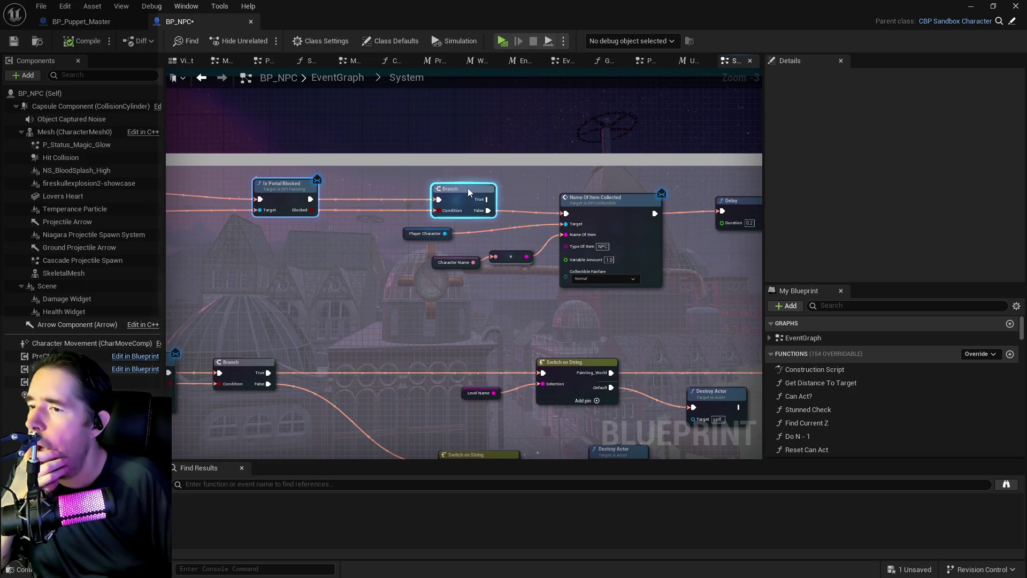
pyautogui.moveTo(465, 194); pyautogui.dragTo(427, 198)
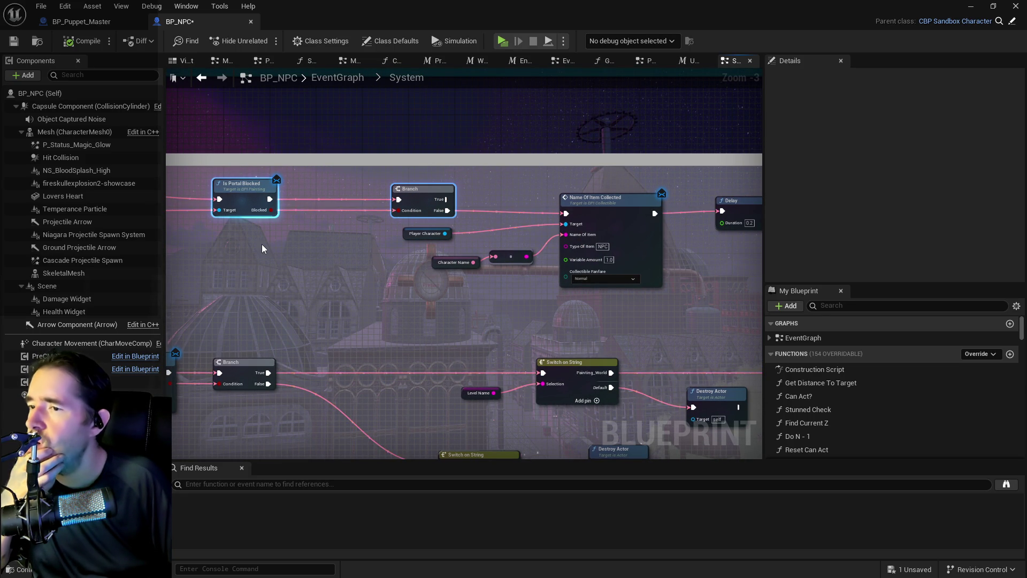
pyautogui.moveTo(262, 247)
pyautogui.mouseDown()
pyautogui.moveTo(470, 236)
pyautogui.moveTo(695, 241)
pyautogui.moveTo(734, 222)
pyautogui.moveTo(678, 223)
pyautogui.moveTo(536, 271)
pyautogui.mouseUp()
pyautogui.moveTo(495, 231); pyautogui.dragTo(581, 216)
pyautogui.moveTo(362, 203)
pyautogui.mouseDown()
pyautogui.moveTo(592, 222)
pyautogui.moveTo(581, 172)
pyautogui.moveTo(566, 170)
pyautogui.mouseUp()
pyautogui.moveTo(457, 279)
pyautogui.mouseDown()
pyautogui.moveTo(471, 203)
pyautogui.moveTo(462, 203)
pyautogui.moveTo(446, 214)
pyautogui.moveTo(717, 231)
pyautogui.mouseUp()
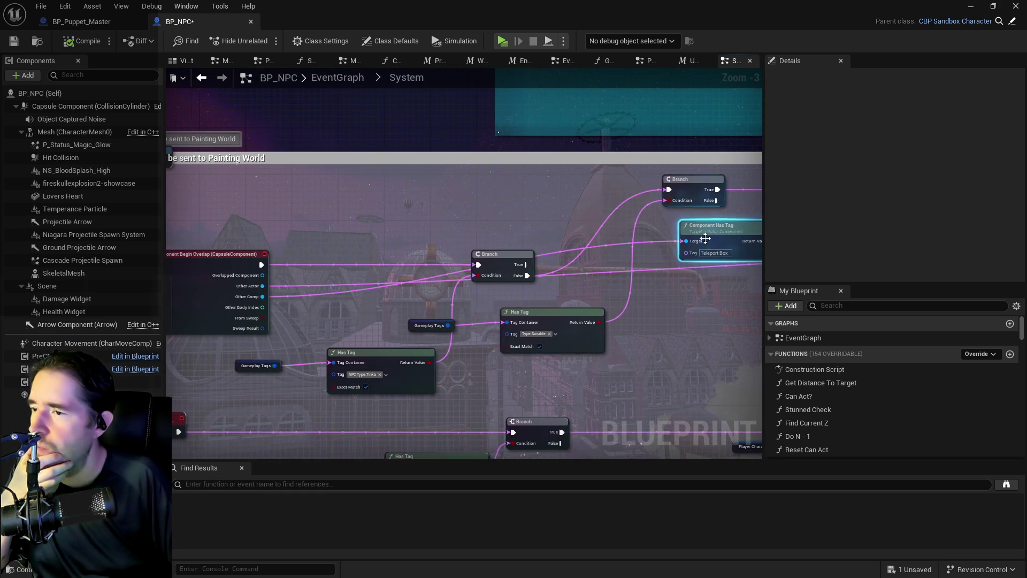
pyautogui.moveTo(513, 289)
pyautogui.mouseDown()
pyautogui.moveTo(316, 278)
pyautogui.moveTo(393, 258)
pyautogui.moveTo(342, 162)
pyautogui.moveTo(332, 175)
pyautogui.mouseUp()
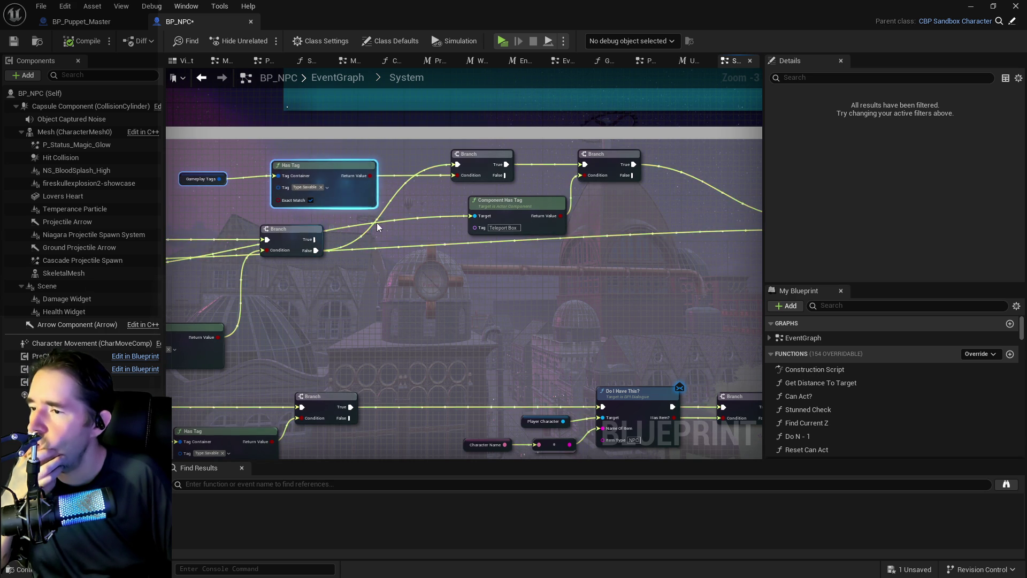
pyautogui.moveTo(401, 236); pyautogui.dragTo(571, 232)
pyautogui.moveTo(688, 211)
pyautogui.mouseDown()
pyautogui.moveTo(681, 269)
pyautogui.moveTo(667, 261)
pyautogui.moveTo(678, 260)
pyautogui.mouseUp()
pyautogui.moveTo(451, 234)
pyautogui.mouseDown()
pyautogui.moveTo(472, 222)
pyautogui.moveTo(401, 219)
pyautogui.moveTo(454, 229)
pyautogui.mouseUp()
# Move another Branch node and bring the 'NPC can be sent to Painting World' comment into view.
pyautogui.moveTo(506, 292)
pyautogui.mouseDown()
pyautogui.moveTo(44, 292)
pyautogui.moveTo(497, 291)
pyautogui.moveTo(102, 300)
pyautogui.moveTo(468, 278)
pyautogui.moveTo(512, 248)
pyautogui.mouseUp()
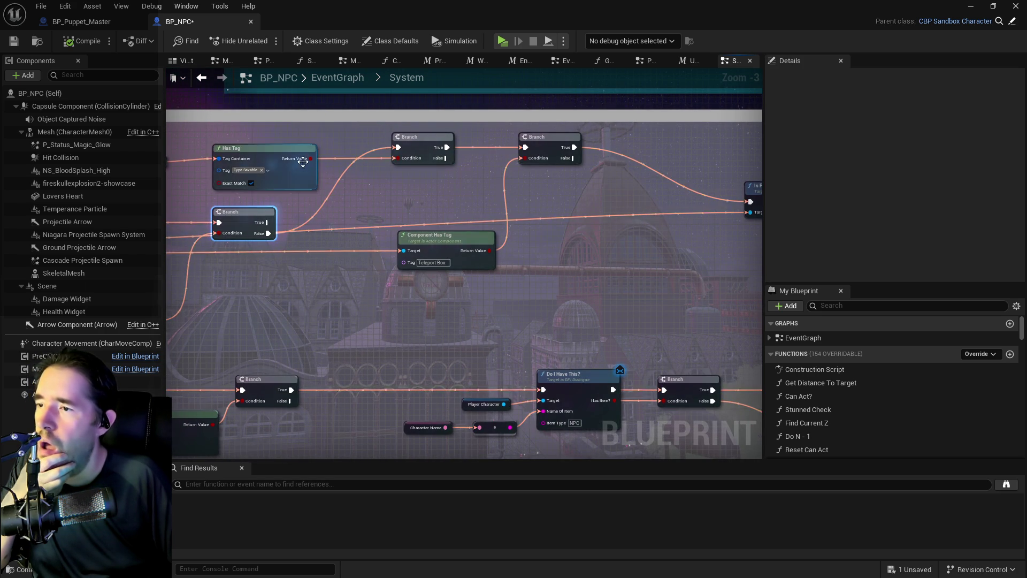
pyautogui.moveTo(175, 148)
pyautogui.mouseDown()
pyautogui.moveTo(465, 171)
pyautogui.moveTo(690, 171)
pyautogui.moveTo(716, 153)
pyautogui.moveTo(741, 205)
pyautogui.moveTo(737, 306)
pyautogui.moveTo(735, 290)
pyautogui.moveTo(529, 289)
pyautogui.moveTo(562, 248)
pyautogui.moveTo(545, 295)
pyautogui.mouseUp()
pyautogui.moveTo(257, 299)
pyautogui.mouseDown()
pyautogui.moveTo(610, 245)
pyautogui.moveTo(602, 217)
pyautogui.moveTo(578, 255)
pyautogui.moveTo(555, 257)
pyautogui.mouseUp()
pyautogui.moveTo(482, 265); pyautogui.dragTo(163, 251)
pyautogui.moveTo(244, 247)
pyautogui.mouseDown()
pyautogui.moveTo(417, 230)
pyautogui.moveTo(673, 227)
pyautogui.mouseUp()
pyautogui.moveTo(394, 239)
pyautogui.mouseDown()
pyautogui.moveTo(376, 238)
pyautogui.moveTo(371, 286)
pyautogui.mouseUp()
pyautogui.moveTo(479, 285); pyautogui.dragTo(181, 253)
pyautogui.moveTo(275, 242); pyautogui.dragTo(680, 239)
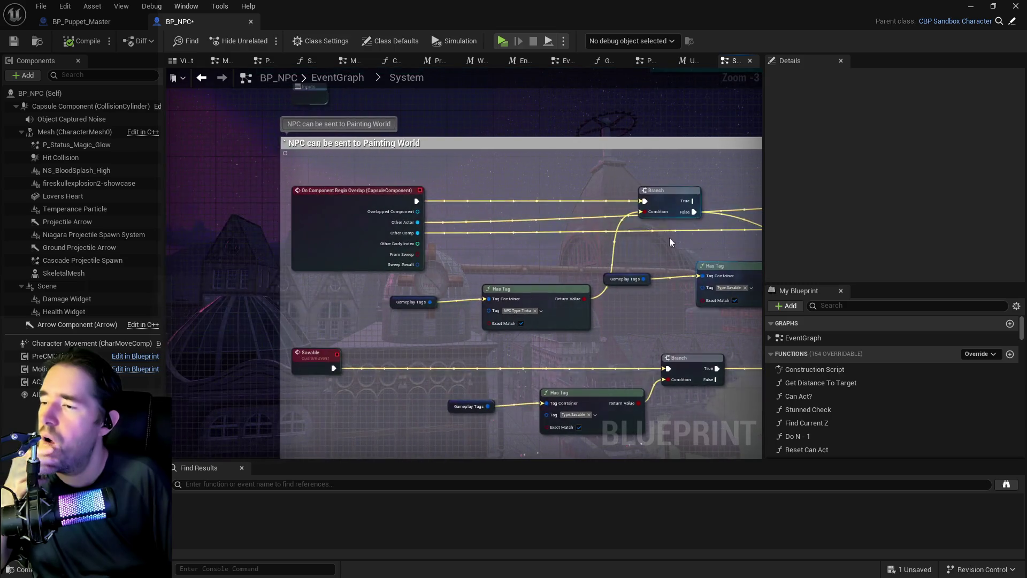
pyautogui.moveTo(433, 235)
pyautogui.mouseDown()
pyautogui.moveTo(307, 234)
pyautogui.moveTo(389, 232)
pyautogui.mouseUp()
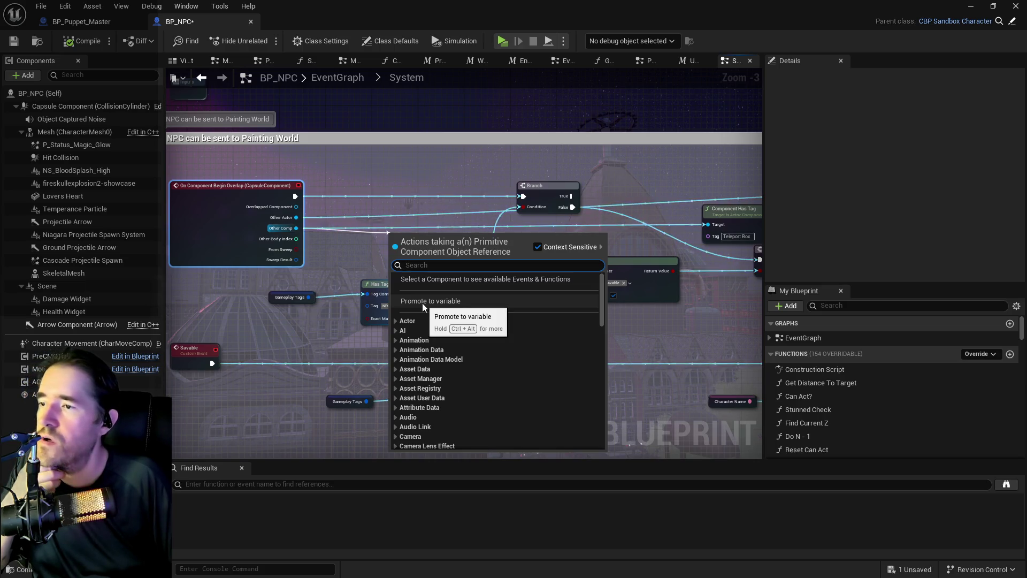
# Promote Other Comp and Other Actor to variables named Savable Other Comp and Savable Other Actor.
pyautogui.click(422, 303)
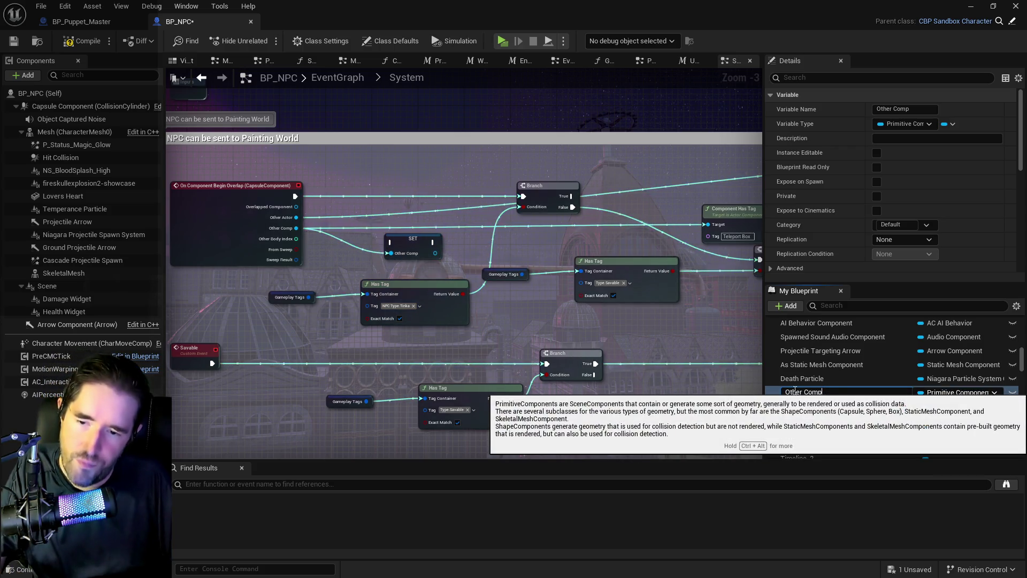
pyautogui.write('Savable')
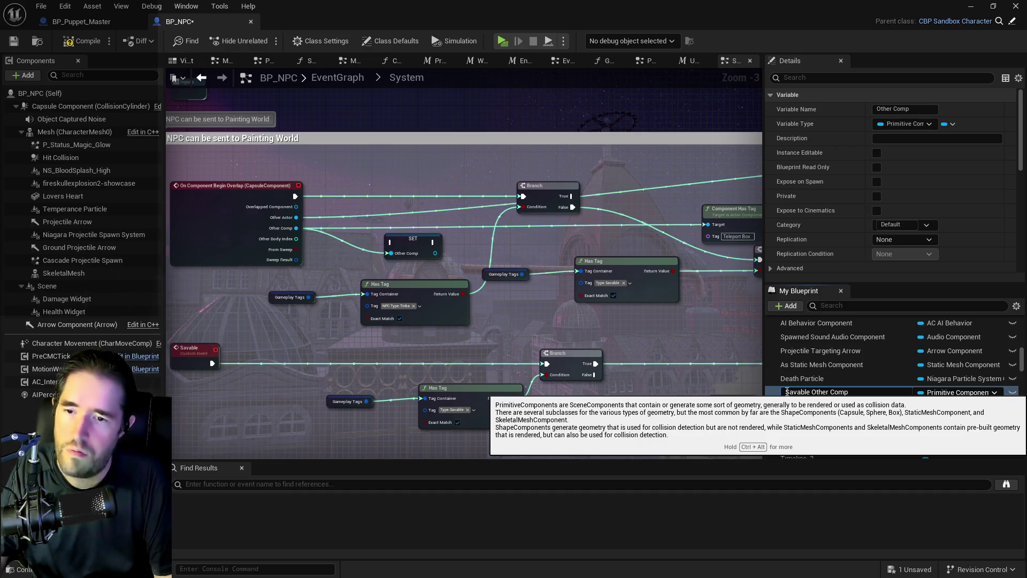
pyautogui.press('Return')
pyautogui.moveTo(296, 218); pyautogui.dragTo(346, 216)
pyautogui.click(407, 291)
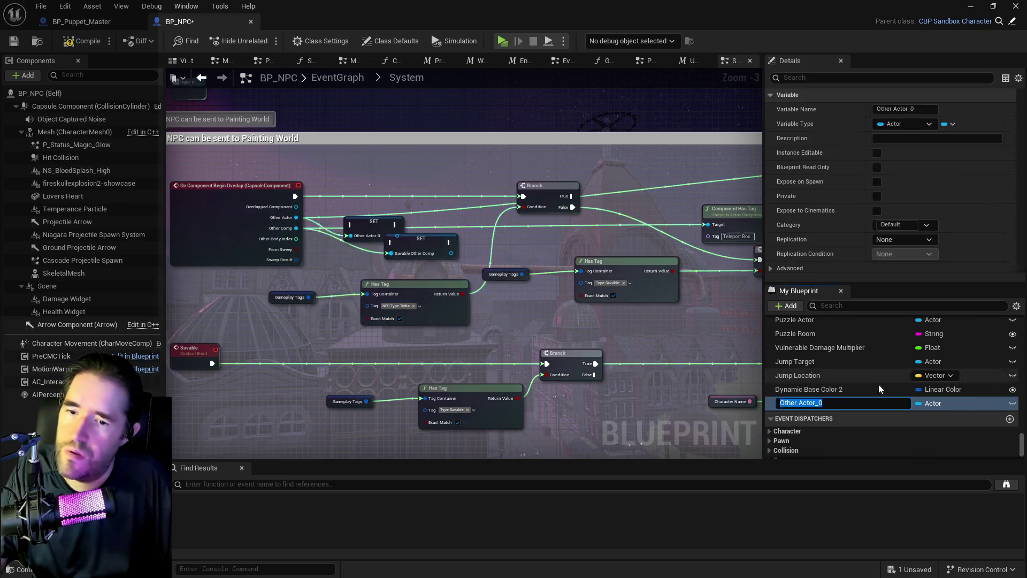
pyautogui.write('Savable Other')
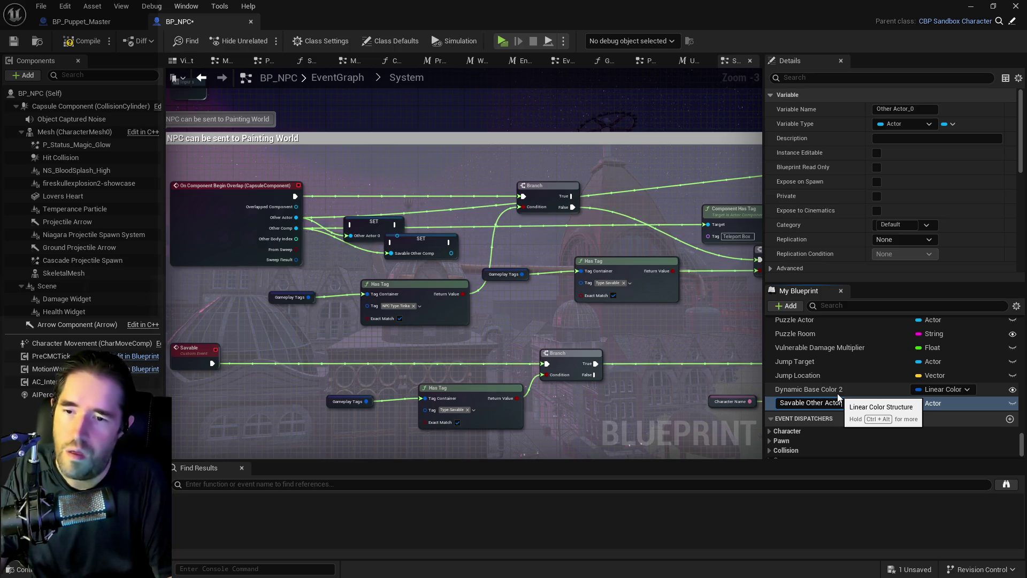
# Line up both SET nodes and wire the overlap event through Savable Other Actor into Savable Other Comp.
pyautogui.moveTo(837, 395)
pyautogui.mouseDown()
pyautogui.moveTo(406, 361)
pyautogui.moveTo(403, 276)
pyautogui.moveTo(386, 228)
pyautogui.moveTo(345, 207)
pyautogui.mouseUp()
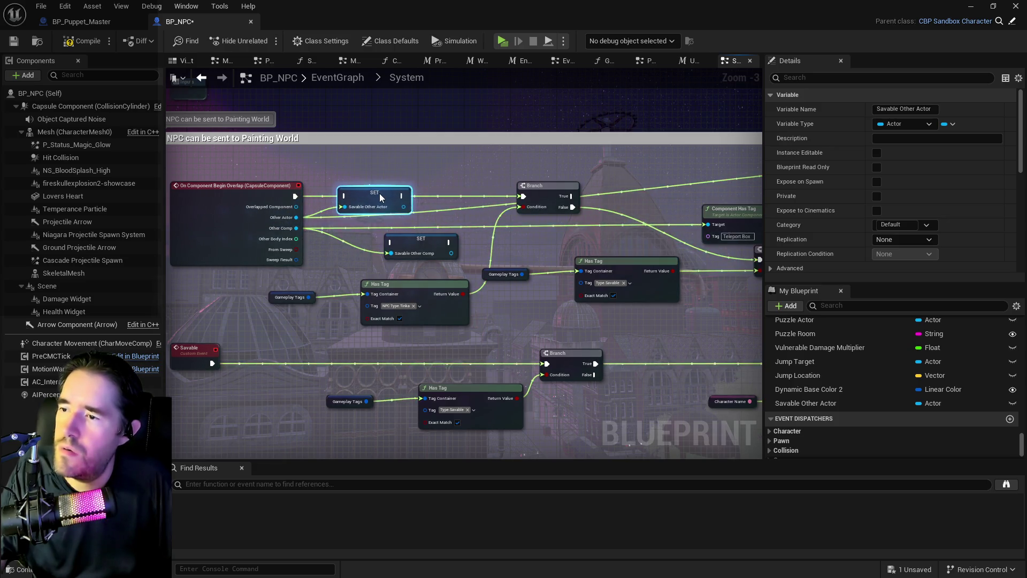
pyautogui.moveTo(461, 206); pyautogui.dragTo(456, 206)
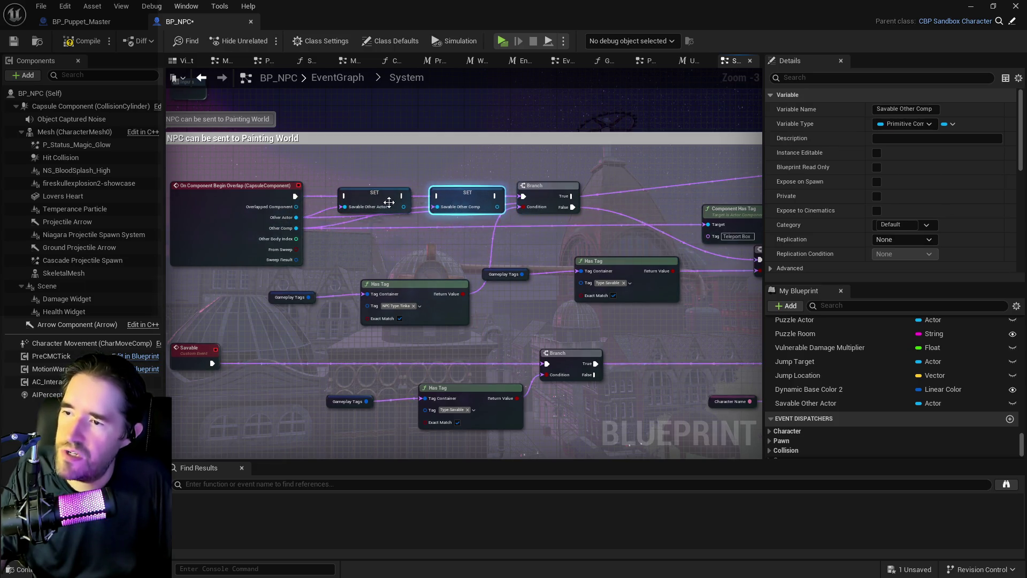
pyautogui.click(291, 198)
pyautogui.moveTo(296, 197); pyautogui.dragTo(319, 197)
pyautogui.click(393, 197)
pyautogui.moveTo(401, 196); pyautogui.dragTo(444, 184)
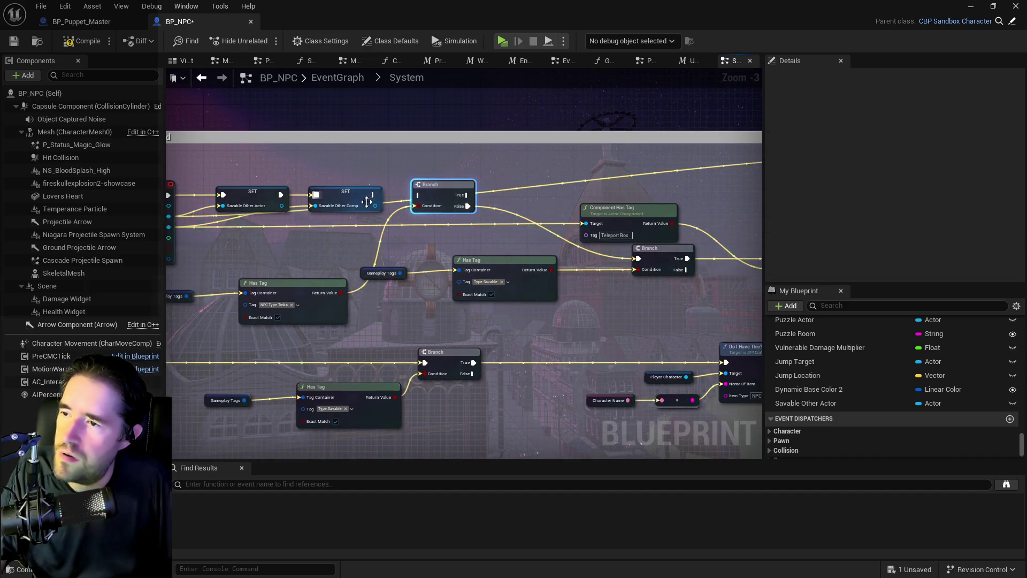
# Wire the second SET into the Branch and place a Savable Other Actor getter for Is Portal Blocked.
pyautogui.click(379, 198)
pyautogui.moveTo(374, 195)
pyautogui.mouseDown()
pyautogui.moveTo(418, 197)
pyautogui.moveTo(349, 245)
pyautogui.moveTo(427, 248)
pyautogui.moveTo(187, 269)
pyautogui.mouseUp()
pyautogui.moveTo(576, 262); pyautogui.dragTo(423, 267)
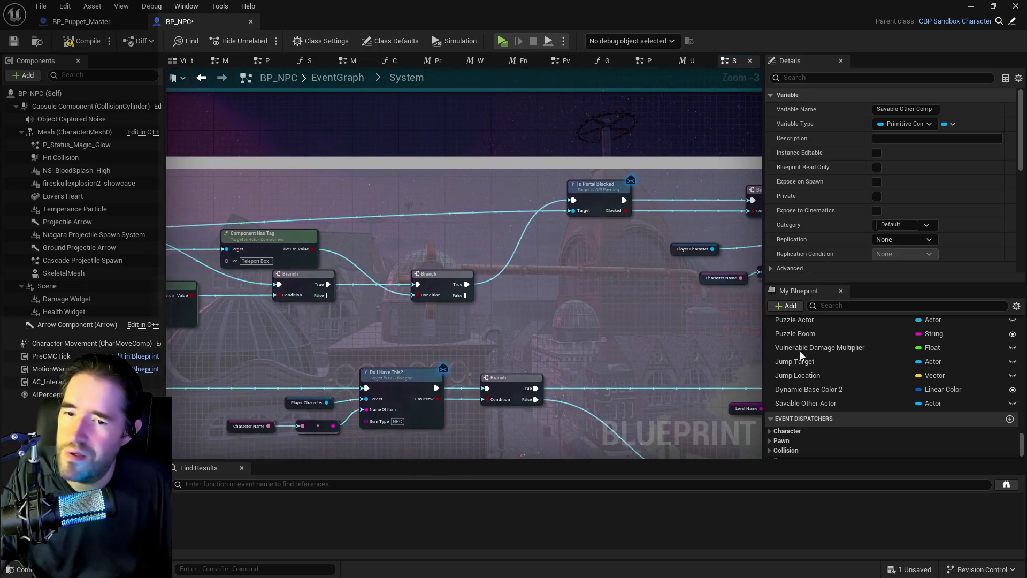
pyautogui.moveTo(806, 403)
pyautogui.mouseDown()
pyautogui.moveTo(455, 198)
pyautogui.moveTo(571, 212)
pyautogui.mouseUp()
pyautogui.click(481, 204)
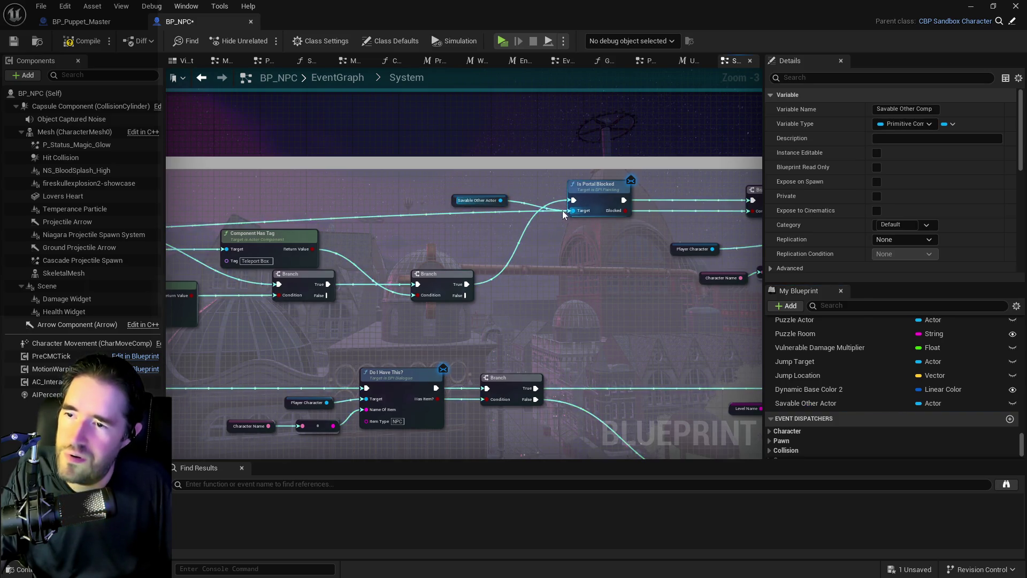
pyautogui.click(445, 219)
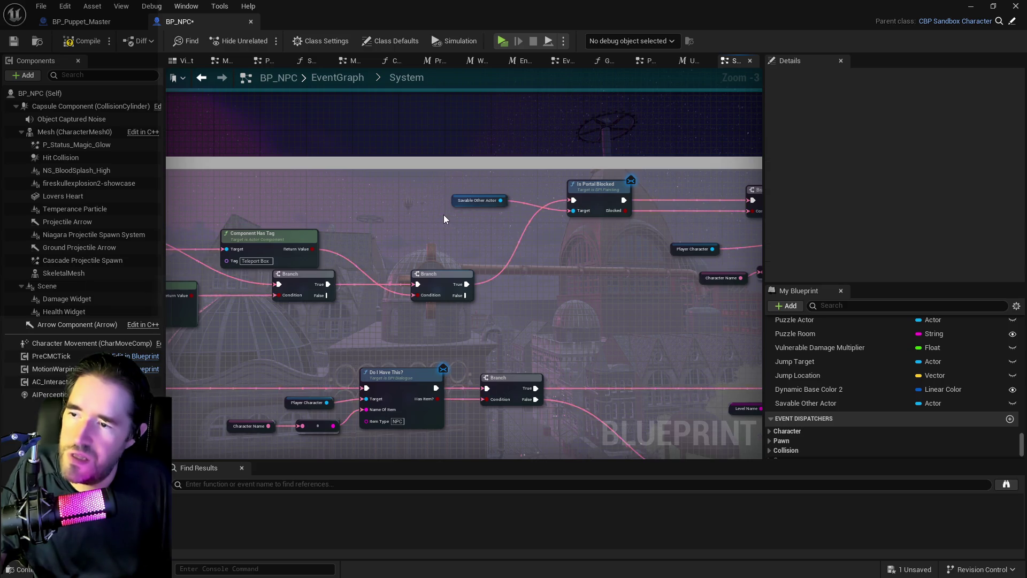
pyautogui.moveTo(453, 205); pyautogui.dragTo(499, 233)
pyautogui.moveTo(361, 257)
pyautogui.mouseDown()
pyautogui.moveTo(591, 257)
pyautogui.moveTo(557, 254)
pyautogui.moveTo(706, 242)
pyautogui.mouseUp()
# Connect a Savable Other Comp getter to Component Has Tag's Target, arrange both nodes, and compile.
pyautogui.scroll(5, 856, 374)
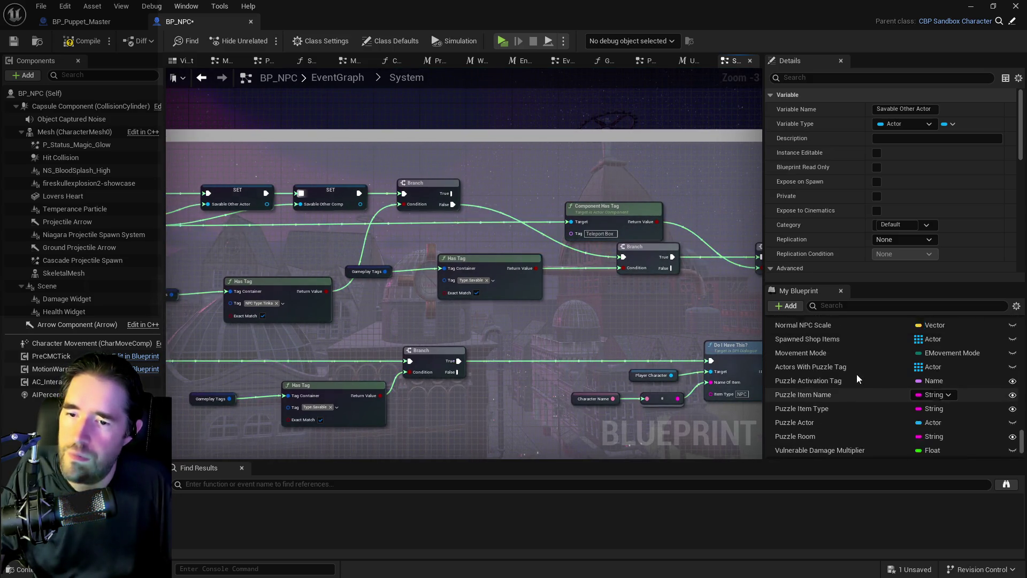
pyautogui.scroll(-2, 856, 374)
pyautogui.click(840, 307)
pyautogui.write('other')
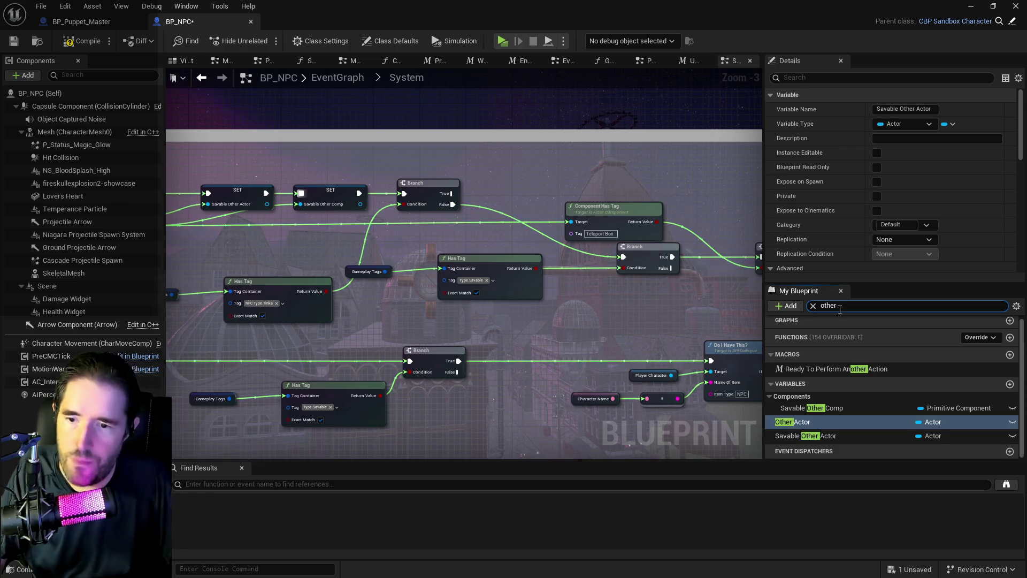
pyautogui.moveTo(821, 408); pyautogui.dragTo(409, 232)
pyautogui.moveTo(491, 234); pyautogui.dragTo(574, 223)
pyautogui.click(514, 250)
pyautogui.click(523, 229)
pyautogui.moveTo(480, 235); pyautogui.dragTo(504, 219)
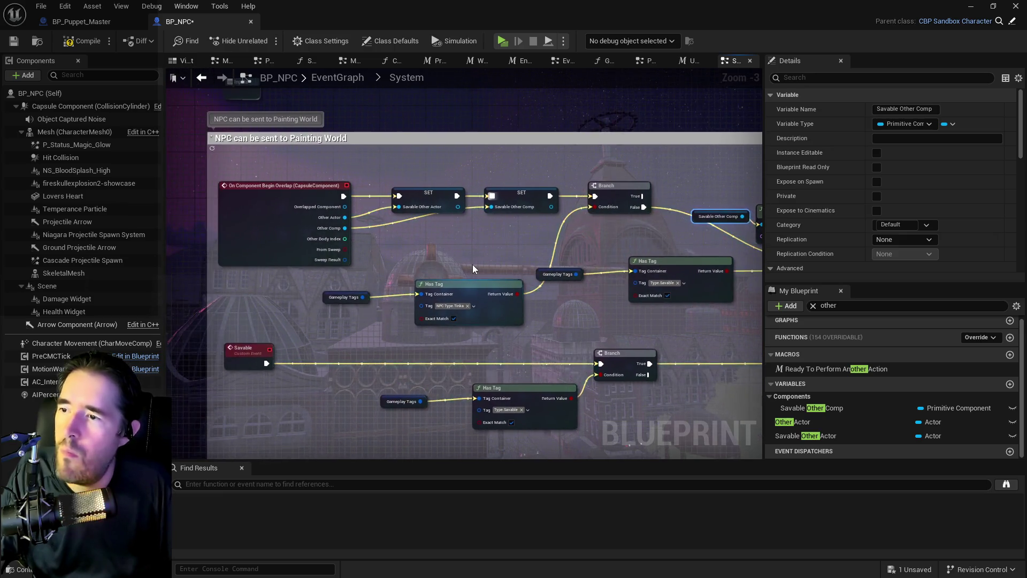
pyautogui.scroll(-1, 473, 265)
pyautogui.moveTo(320, 229); pyautogui.dragTo(374, 288)
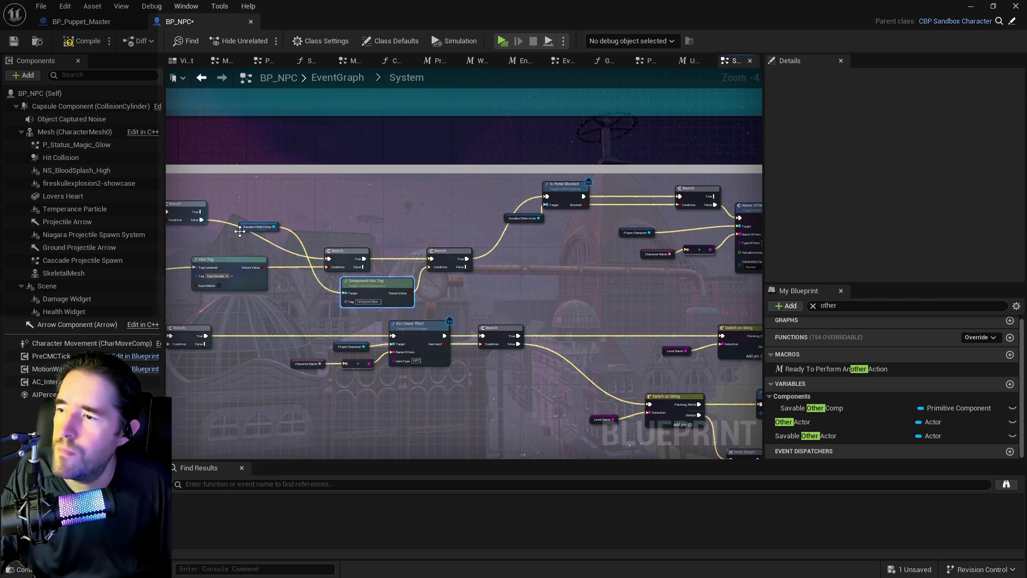
pyautogui.moveTo(240, 232); pyautogui.dragTo(268, 286)
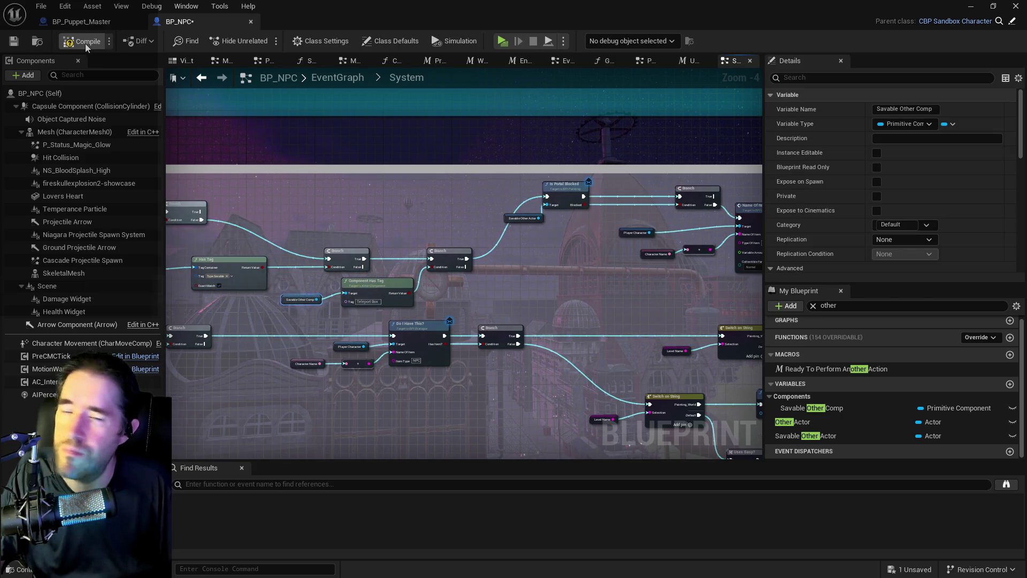
pyautogui.click(793, 422)
# Save the compiled BP_NPC blueprint.
pyautogui.click(14, 41)
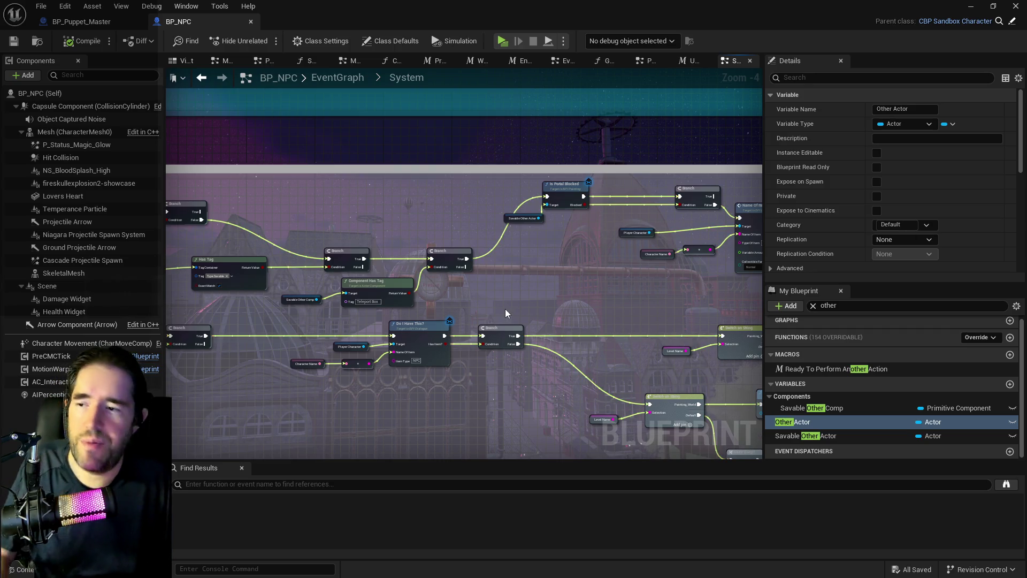
# Move the Savable Other Actor getter next to the Is Portal Blocked node.
pyautogui.moveTo(505, 310)
pyautogui.mouseDown()
pyautogui.moveTo(360, 282)
pyautogui.moveTo(392, 247)
pyautogui.moveTo(290, 220)
pyautogui.mouseUp()
pyautogui.scroll(-1, 290, 223)
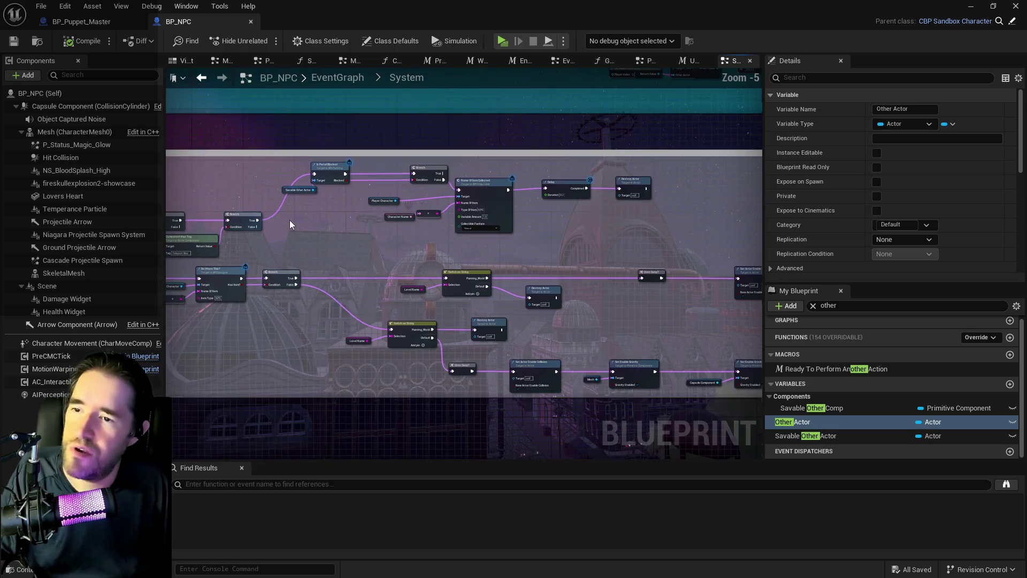
pyautogui.moveTo(653, 232)
pyautogui.mouseDown()
pyautogui.moveTo(511, 204)
pyautogui.moveTo(535, 227)
pyautogui.moveTo(525, 218)
pyautogui.moveTo(760, 236)
pyautogui.mouseUp()
pyautogui.scroll(2, 580, 197)
pyautogui.click(557, 230)
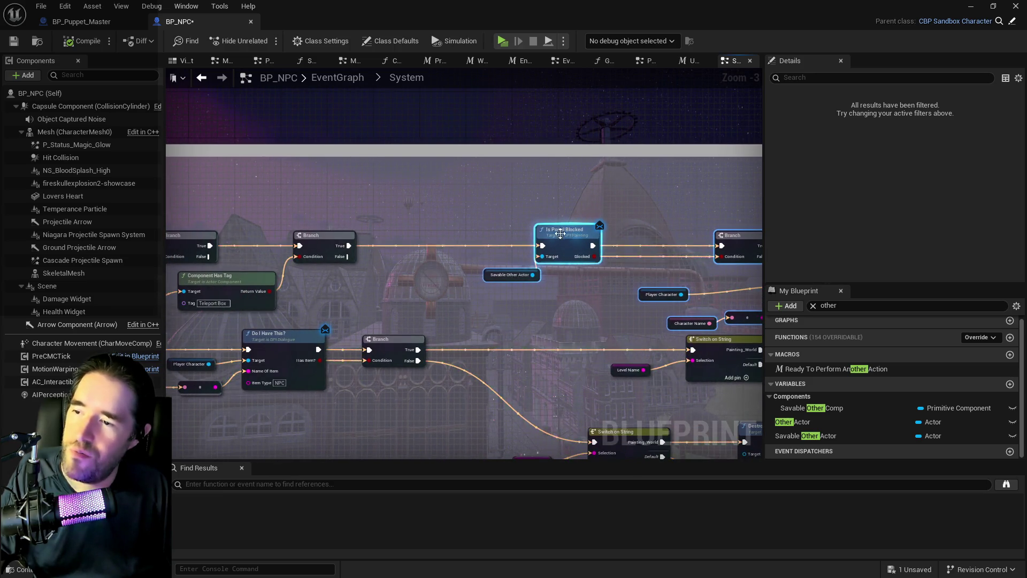
pyautogui.click(486, 275)
pyautogui.moveTo(487, 275)
pyautogui.mouseDown()
pyautogui.moveTo(464, 262)
pyautogui.moveTo(474, 253)
pyautogui.moveTo(679, 294)
pyautogui.mouseUp()
# Shift Name Of Item Collected and Delay right, then move Player Character and Character Name after them.
pyautogui.moveTo(604, 273); pyautogui.dragTo(724, 251)
pyautogui.moveTo(285, 279); pyautogui.dragTo(426, 276)
pyautogui.click(506, 312)
pyautogui.moveTo(522, 312); pyautogui.dragTo(636, 312)
pyautogui.moveTo(416, 274)
pyautogui.mouseDown()
pyautogui.moveTo(495, 315)
pyautogui.moveTo(644, 296)
pyautogui.moveTo(440, 301)
pyautogui.mouseUp()
pyautogui.moveTo(537, 256); pyautogui.dragTo(541, 248)
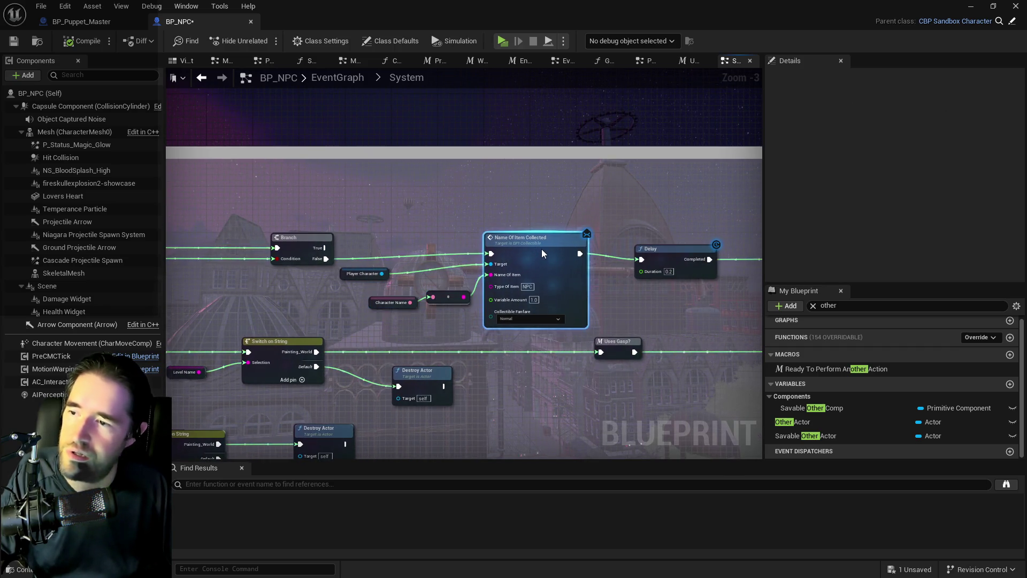
# Move Savable Other Comp, Component Has Tag, Has Tag and Gameplay Tags further right.
pyautogui.scroll(-1, 542, 249)
pyautogui.moveTo(412, 239)
pyautogui.mouseDown()
pyautogui.moveTo(649, 271)
pyautogui.moveTo(745, 273)
pyautogui.mouseUp()
pyautogui.moveTo(468, 313); pyautogui.dragTo(749, 309)
pyautogui.moveTo(547, 306)
pyautogui.mouseDown()
pyautogui.moveTo(546, 242)
pyautogui.moveTo(556, 232)
pyautogui.mouseUp()
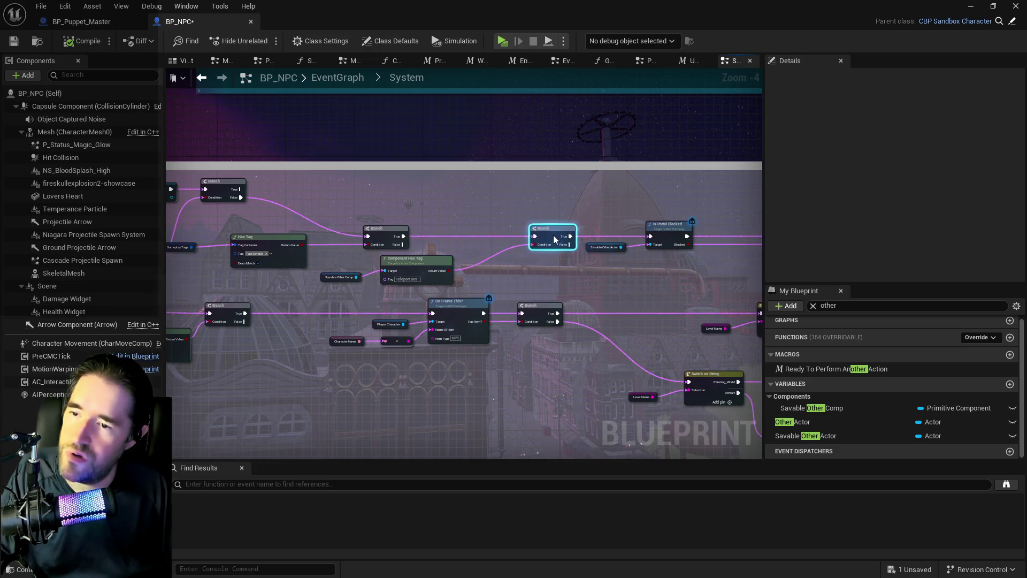
pyautogui.moveTo(316, 264)
pyautogui.mouseDown()
pyautogui.moveTo(521, 272)
pyautogui.moveTo(712, 294)
pyautogui.mouseUp()
pyautogui.moveTo(410, 256)
pyautogui.mouseDown()
pyautogui.moveTo(475, 281)
pyautogui.moveTo(534, 273)
pyautogui.mouseUp()
# Raise the Has Tag nodes, shift the overlap event and SET nodes left, and nudge the Branch right.
pyautogui.moveTo(267, 267); pyautogui.dragTo(394, 278)
pyautogui.moveTo(468, 301)
pyautogui.mouseDown()
pyautogui.moveTo(533, 247)
pyautogui.moveTo(555, 258)
pyautogui.mouseUp()
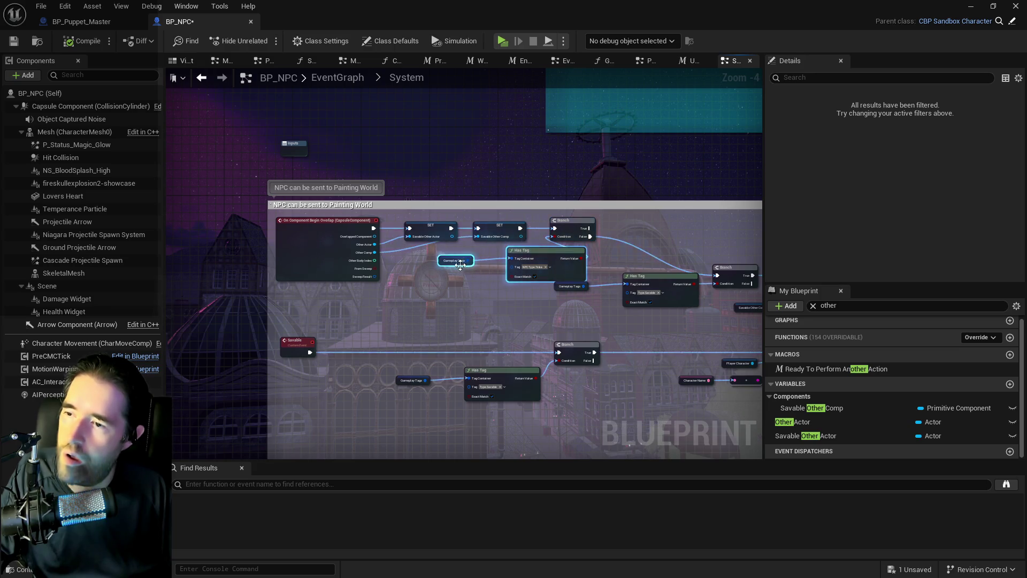
pyautogui.moveTo(491, 221)
pyautogui.mouseDown()
pyautogui.moveTo(272, 252)
pyautogui.moveTo(201, 245)
pyautogui.mouseUp()
pyautogui.moveTo(581, 232); pyautogui.dragTo(614, 232)
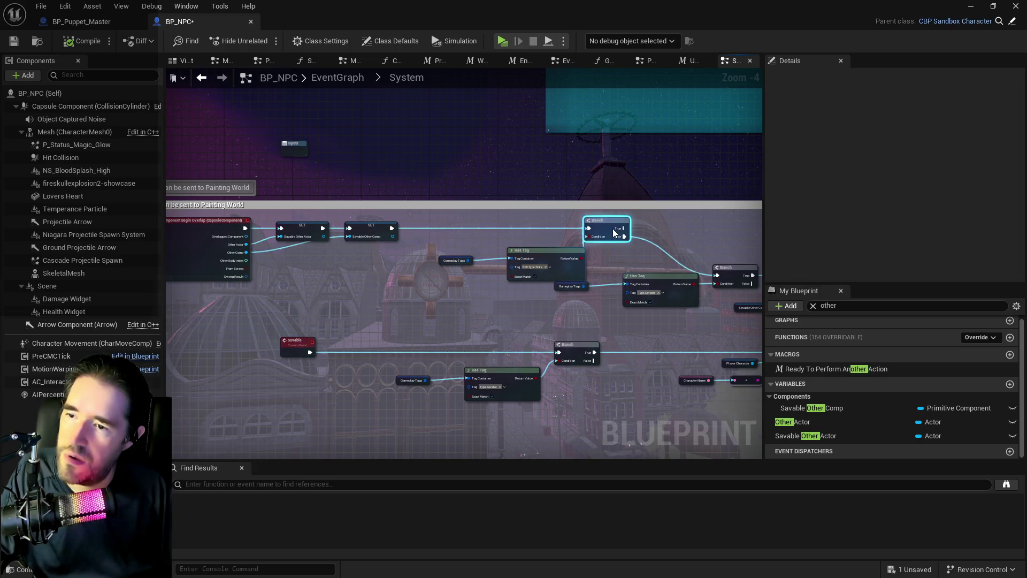
pyautogui.moveTo(517, 269); pyautogui.dragTo(495, 255)
pyautogui.moveTo(619, 262)
pyautogui.mouseDown()
pyautogui.moveTo(339, 232)
pyautogui.moveTo(471, 267)
pyautogui.moveTo(535, 201)
pyautogui.mouseUp()
pyautogui.click(452, 241)
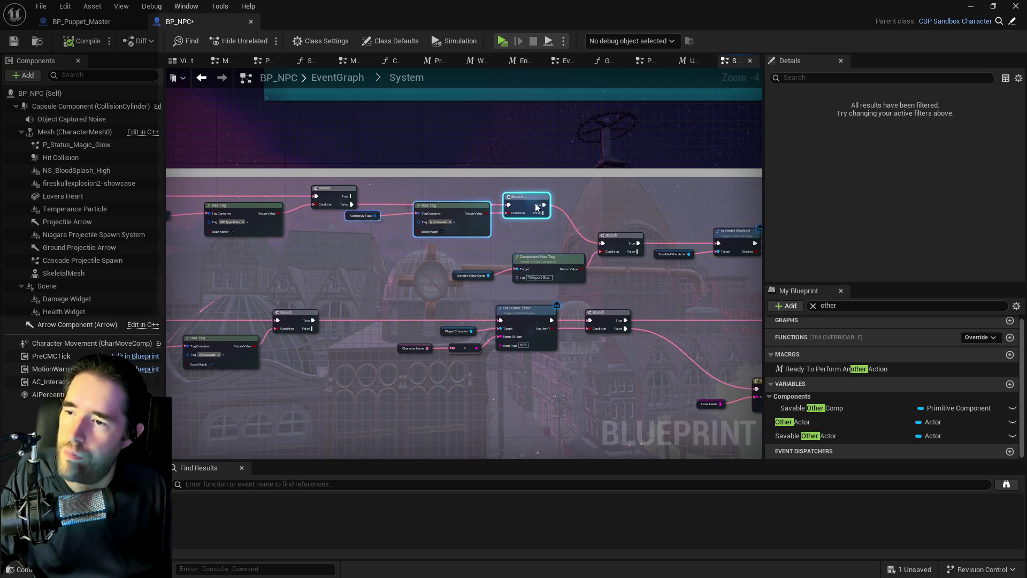
pyautogui.scroll(2, 444, 212)
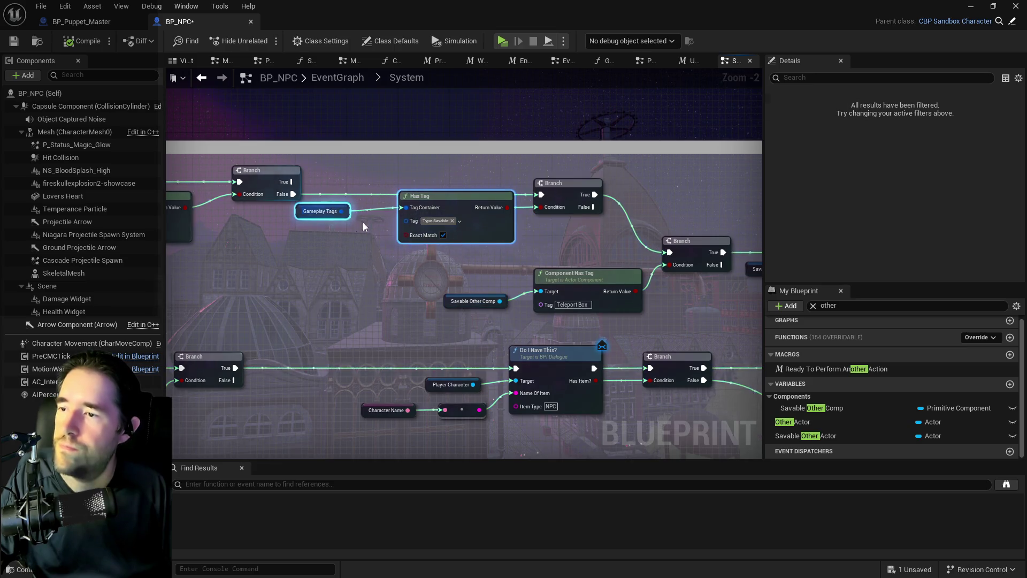
pyautogui.moveTo(428, 196); pyautogui.dragTo(422, 209)
pyautogui.moveTo(578, 240); pyautogui.dragTo(252, 239)
pyautogui.scroll(-3, 252, 239)
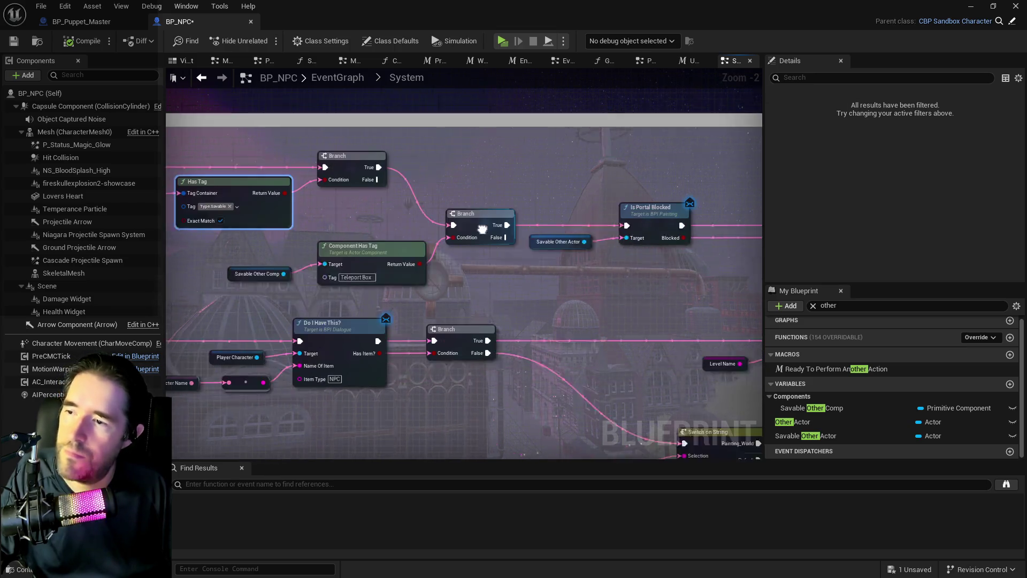
pyautogui.moveTo(340, 209)
pyautogui.mouseDown()
pyautogui.moveTo(588, 257)
pyautogui.moveTo(786, 267)
pyautogui.moveTo(705, 270)
pyautogui.mouseUp()
pyautogui.moveTo(263, 239)
pyautogui.mouseDown()
pyautogui.moveTo(532, 253)
pyautogui.moveTo(640, 214)
pyautogui.mouseUp()
pyautogui.click(383, 267)
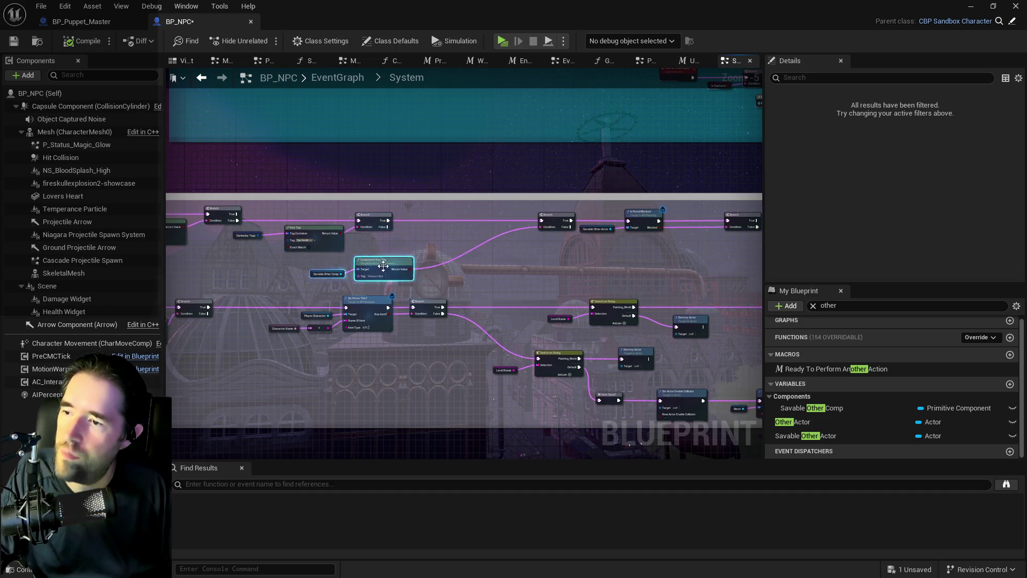
pyautogui.scroll(3, 487, 234)
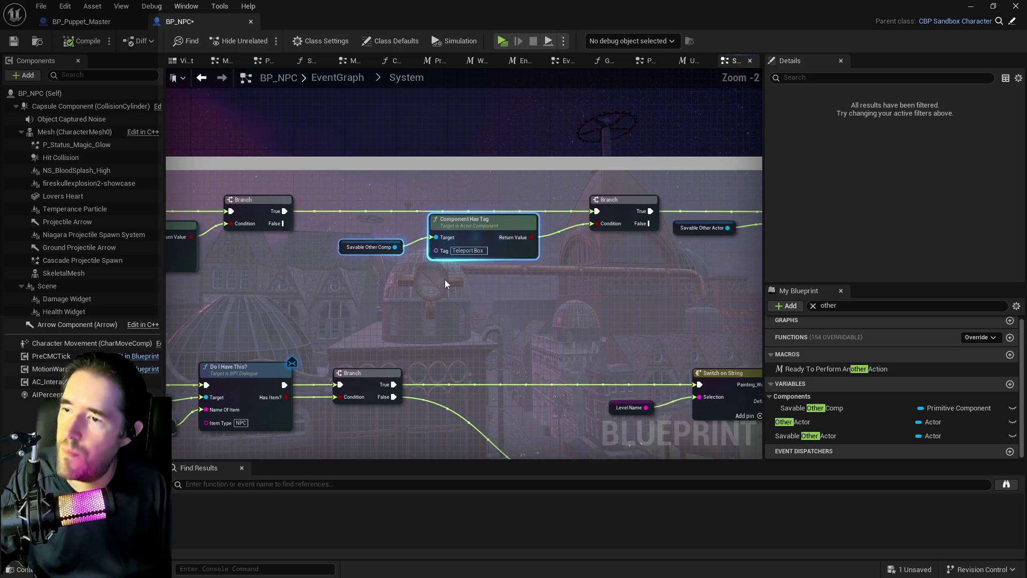
pyautogui.moveTo(445, 279); pyautogui.dragTo(624, 252)
pyautogui.moveTo(538, 259); pyautogui.dragTo(631, 259)
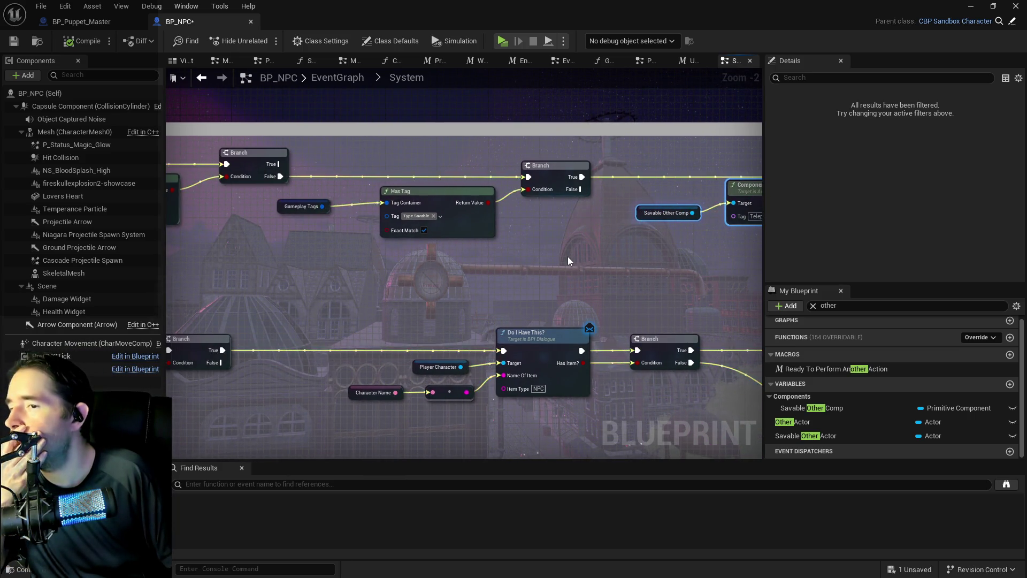
pyautogui.moveTo(569, 258)
pyautogui.mouseDown()
pyautogui.moveTo(458, 241)
pyautogui.moveTo(300, 237)
pyautogui.moveTo(422, 198)
pyautogui.moveTo(451, 295)
pyautogui.moveTo(557, 273)
pyautogui.moveTo(165, 242)
pyautogui.mouseUp()
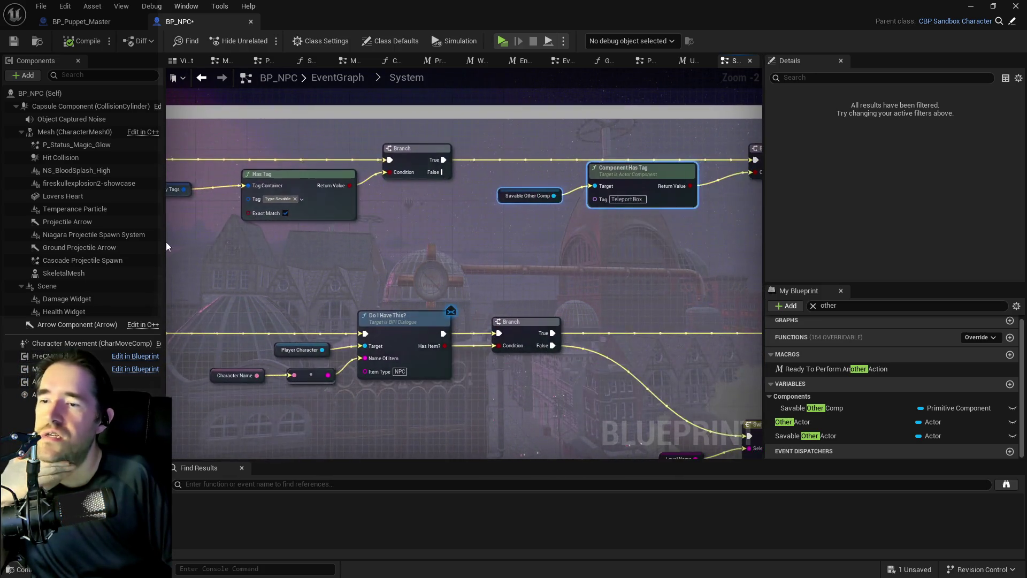
pyautogui.moveTo(327, 239)
pyautogui.mouseDown()
pyautogui.moveTo(551, 238)
pyautogui.moveTo(762, 291)
pyautogui.mouseUp()
pyautogui.moveTo(529, 275); pyautogui.dragTo(324, 229)
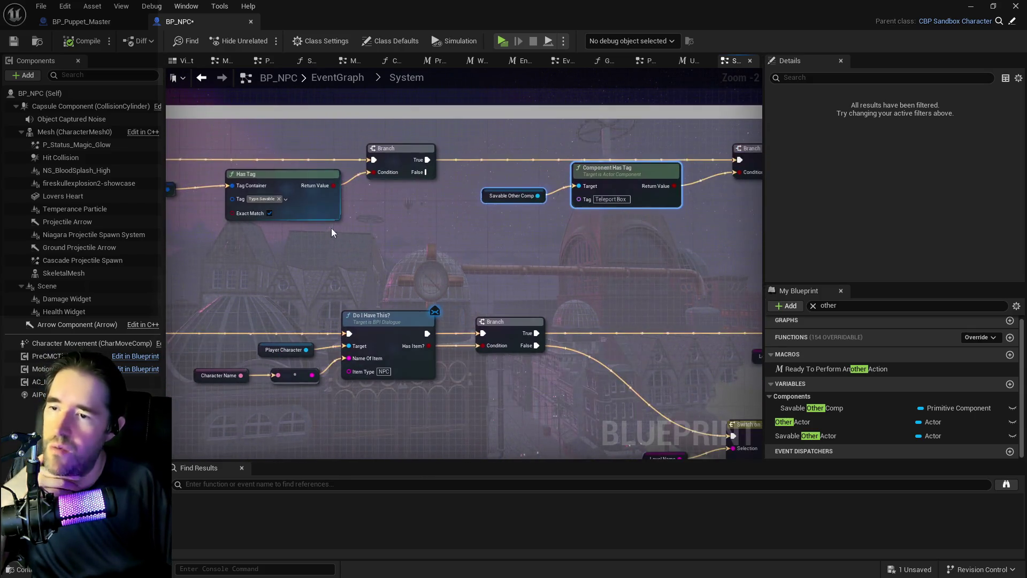
pyautogui.moveTo(408, 220); pyautogui.dragTo(298, 199)
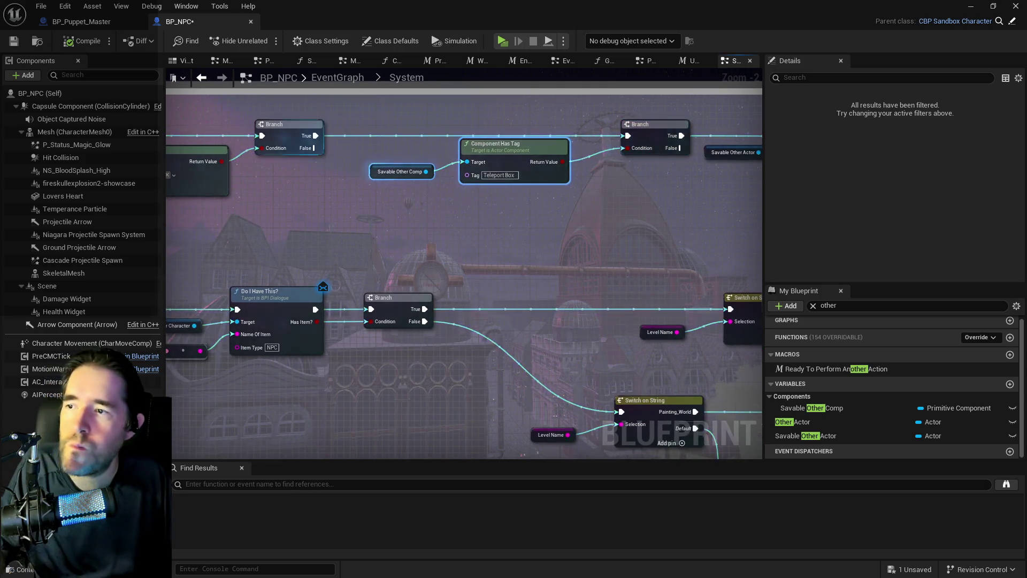
pyautogui.moveTo(188, 191); pyautogui.dragTo(362, 213)
pyautogui.moveTo(396, 184); pyautogui.dragTo(434, 200)
# Add an AND Boolean node fed by Has Tag and move Component Has Tag beneath Has Tag.
pyautogui.write('and boo')
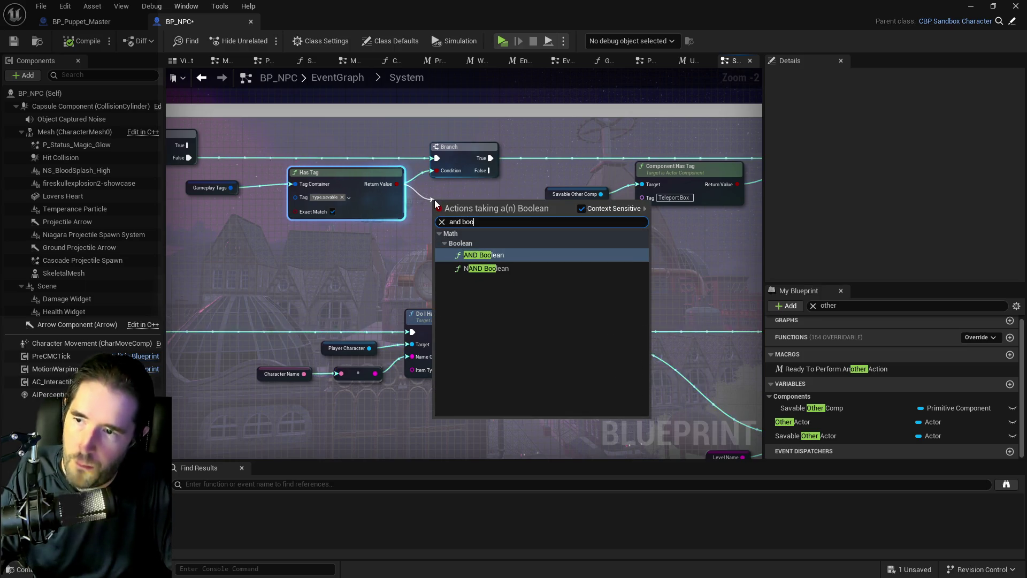
pyautogui.click(484, 245)
pyautogui.moveTo(515, 252); pyautogui.dragTo(386, 243)
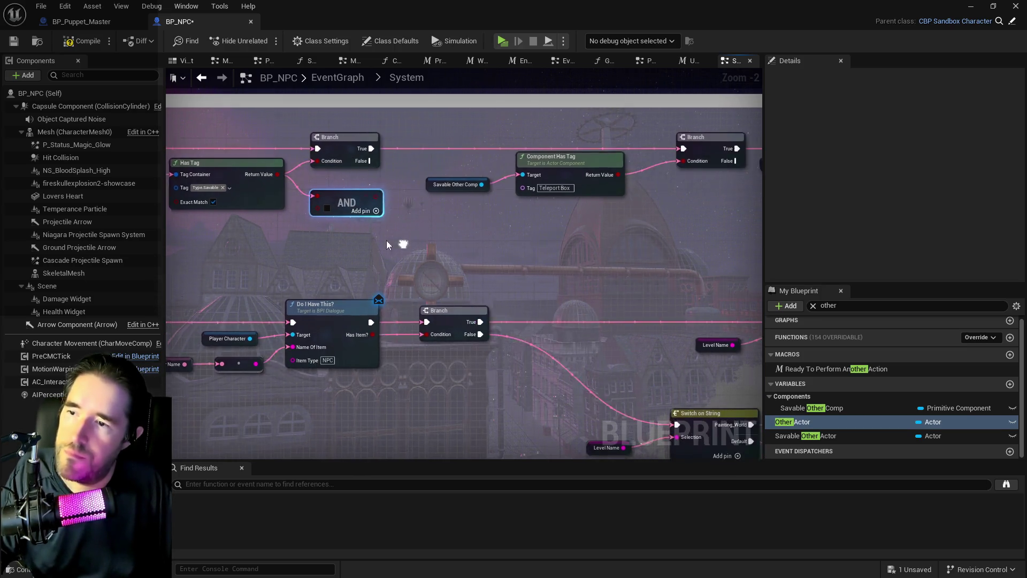
pyautogui.click(551, 172)
pyautogui.moveTo(551, 172)
pyautogui.mouseDown()
pyautogui.moveTo(283, 263)
pyautogui.moveTo(505, 270)
pyautogui.moveTo(594, 231)
pyautogui.moveTo(416, 232)
pyautogui.mouseUp()
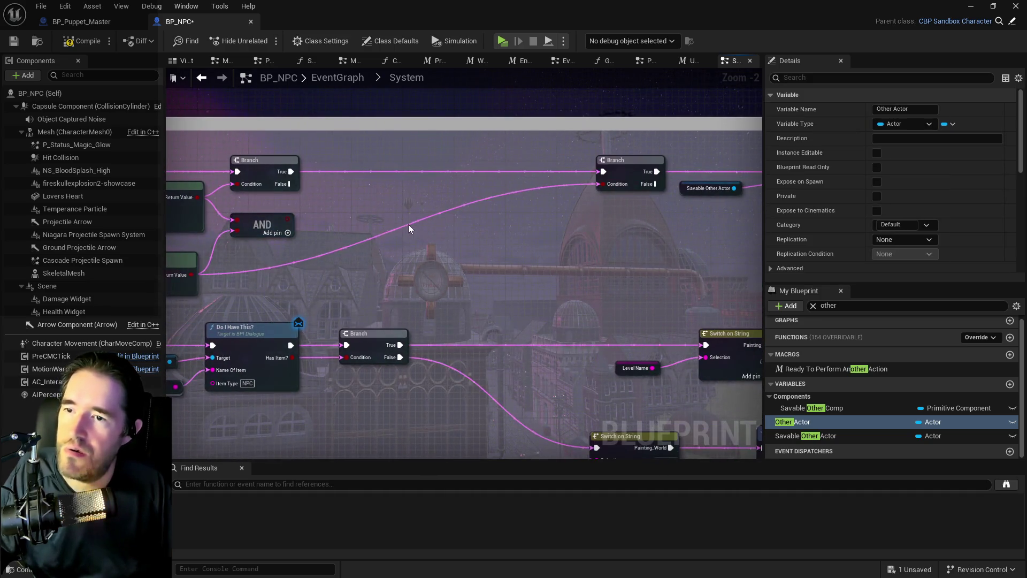
# Connect the AND node's output to the Branch's Condition pin.
pyautogui.scroll(-1, 332, 185)
pyautogui.moveTo(332, 185); pyautogui.dragTo(454, 213)
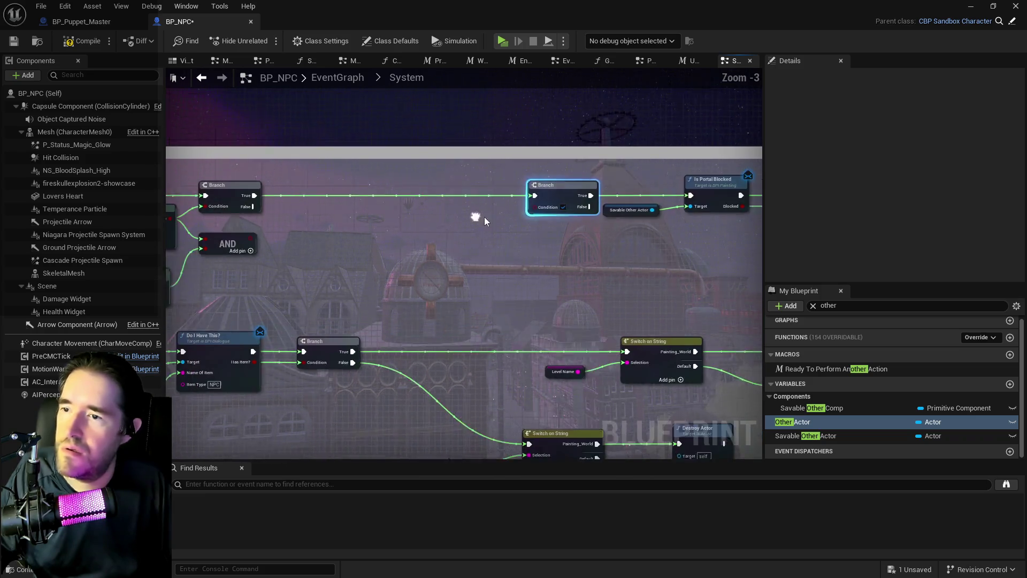
pyautogui.moveTo(288, 194); pyautogui.dragTo(379, 207)
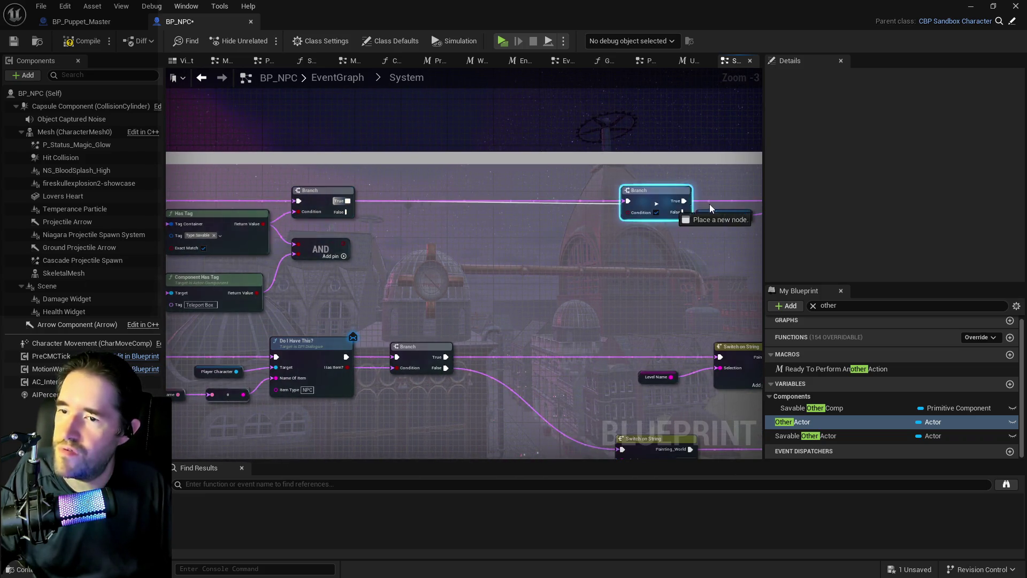
pyautogui.moveTo(649, 192); pyautogui.dragTo(500, 192)
pyautogui.click(500, 192)
pyautogui.click(500, 192)
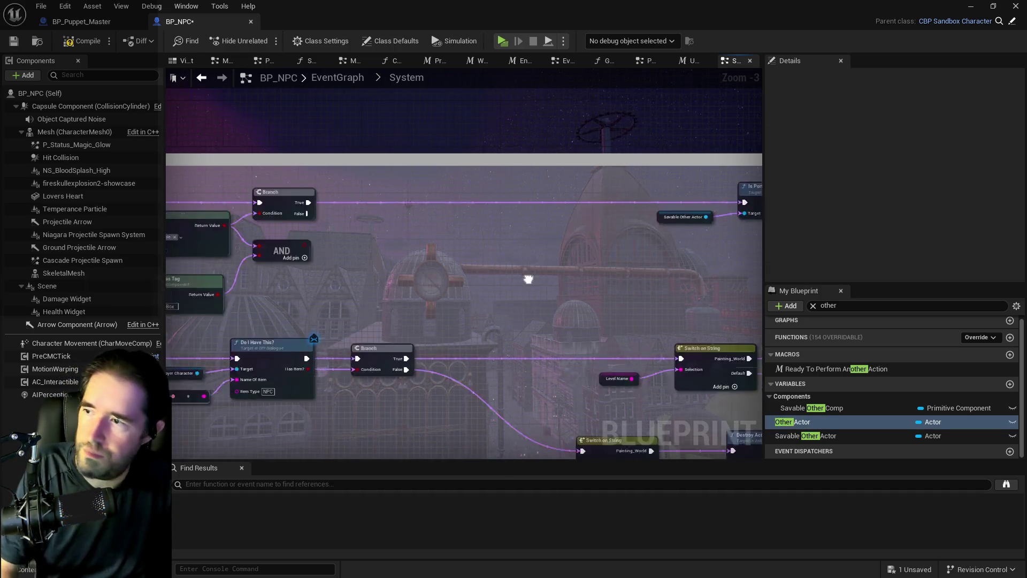
pyautogui.scroll(2, 538, 277)
pyautogui.moveTo(465, 238)
pyautogui.mouseDown()
pyautogui.moveTo(408, 196)
pyautogui.moveTo(552, 182)
pyautogui.mouseUp()
pyautogui.scroll(-3, 574, 233)
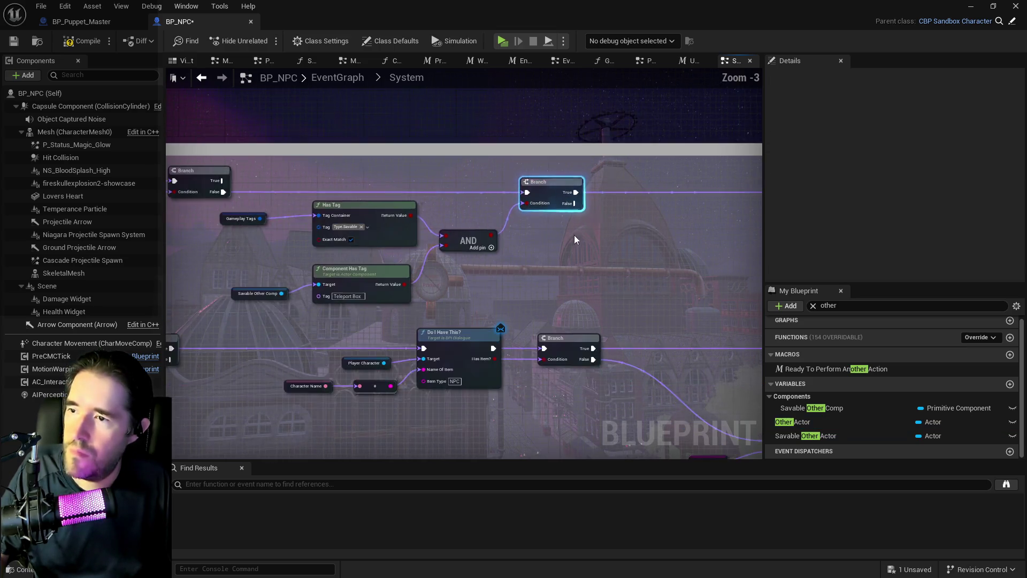
pyautogui.scroll(1, 658, 254)
pyautogui.scroll(-1, 320, 217)
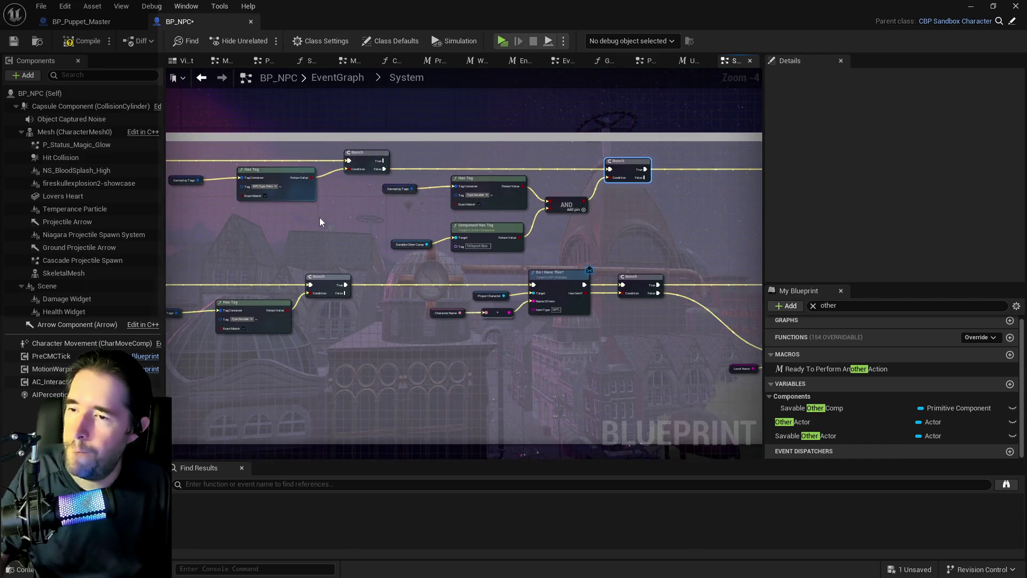
pyautogui.scroll(1, 461, 219)
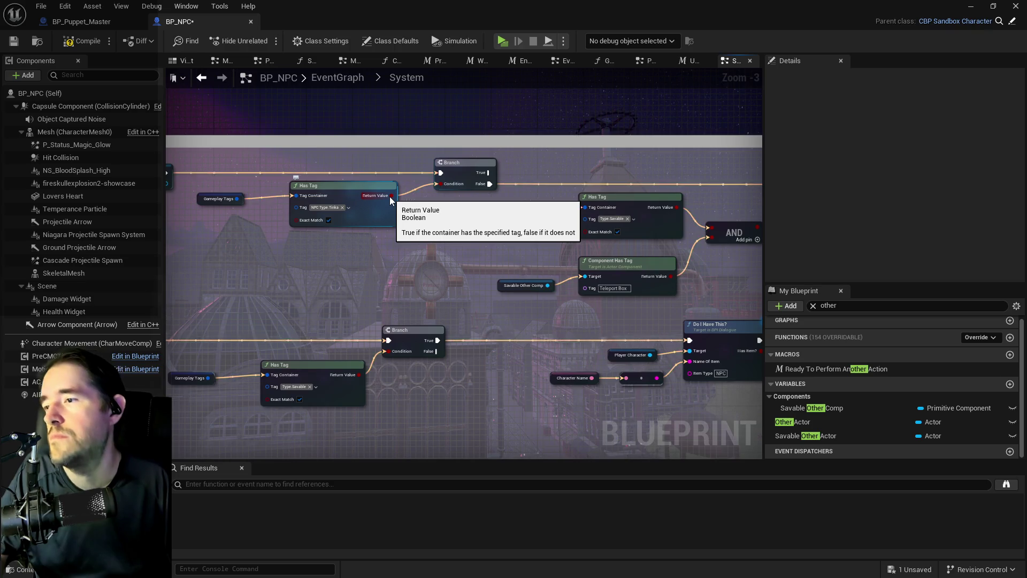
# Add a NOT Boolean node off the NPC type Has Tag Return Value to invert it.
pyautogui.scroll(2, 242, 244)
pyautogui.moveTo(495, 275)
pyautogui.mouseDown()
pyautogui.moveTo(691, 300)
pyautogui.moveTo(856, 300)
pyautogui.moveTo(244, 184)
pyautogui.moveTo(284, 171)
pyautogui.mouseUp()
pyautogui.write('not')
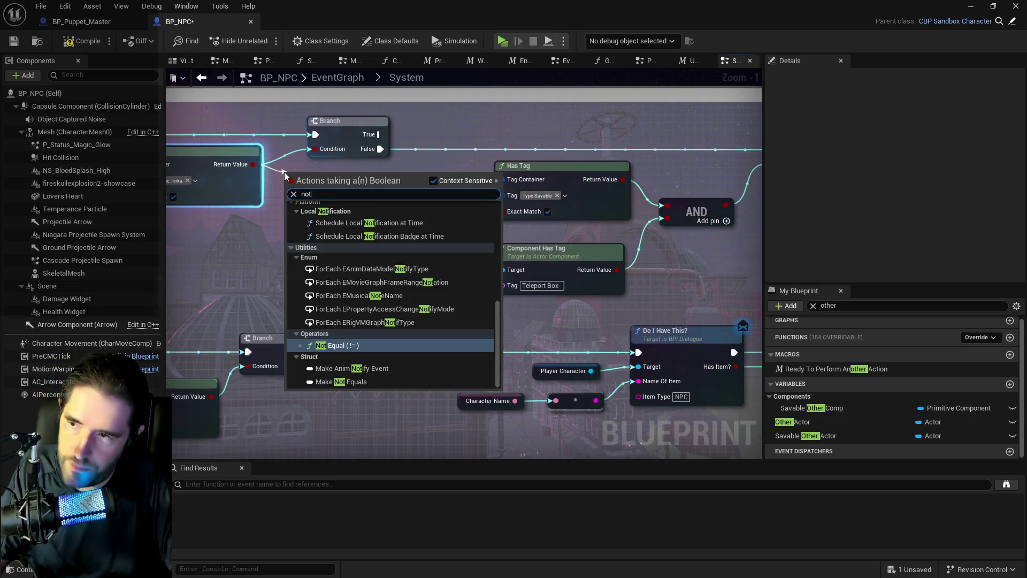
pyautogui.write(' boo')
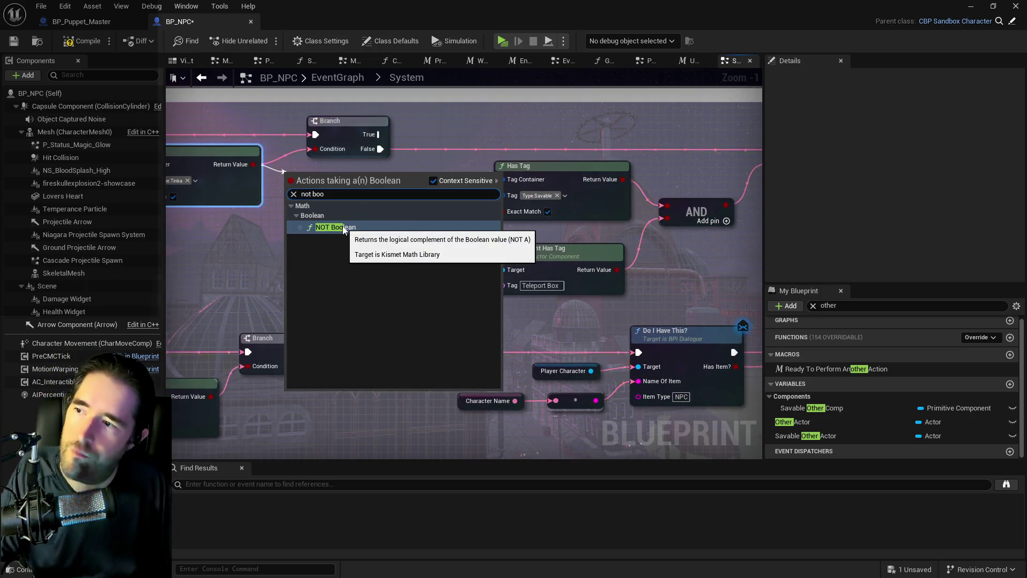
pyautogui.click(344, 227)
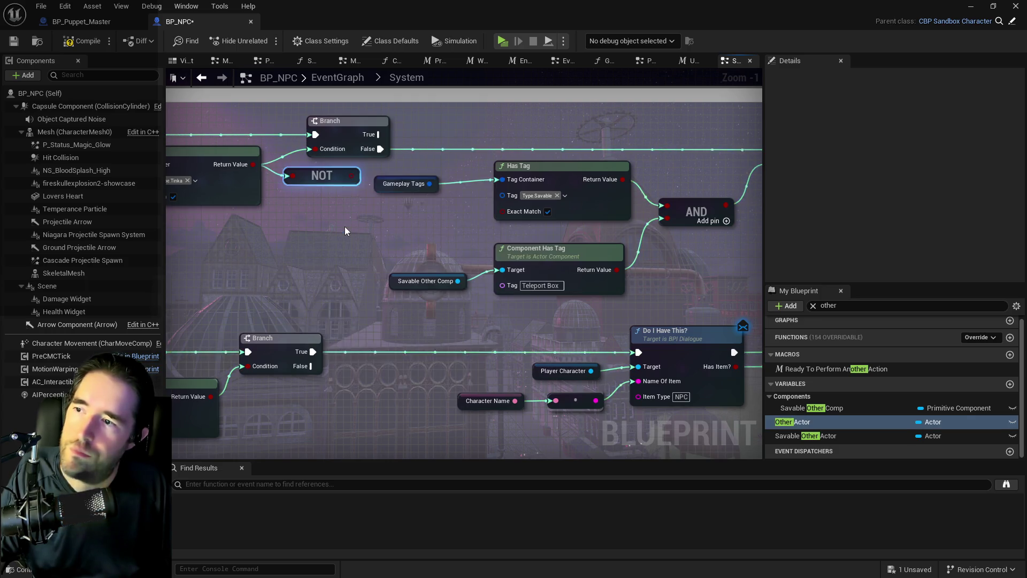
pyautogui.moveTo(360, 226)
pyautogui.mouseDown()
pyautogui.moveTo(506, 231)
pyautogui.moveTo(456, 220)
pyautogui.moveTo(232, 224)
pyautogui.mouseUp()
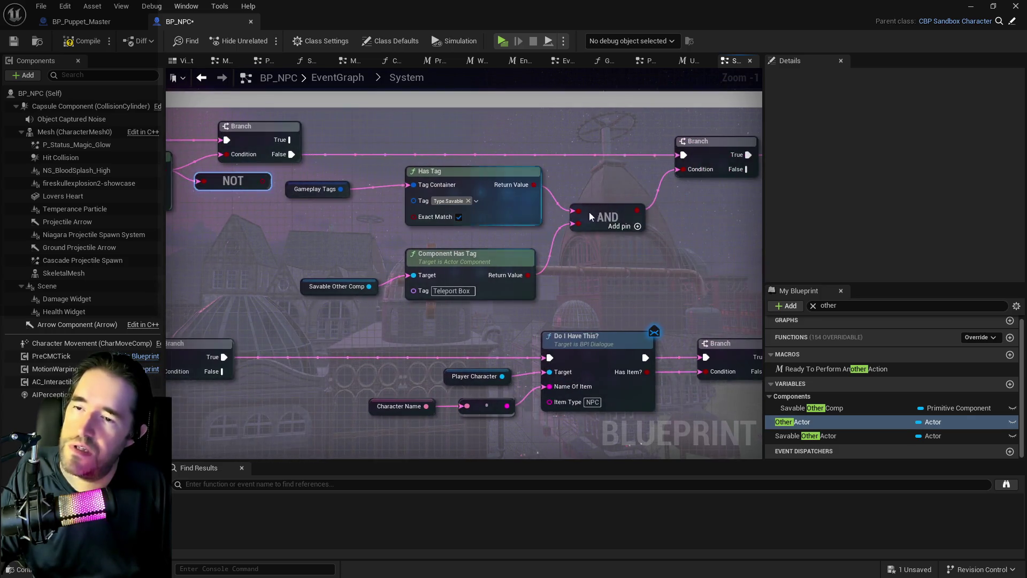
pyautogui.scroll(-4, 552, 256)
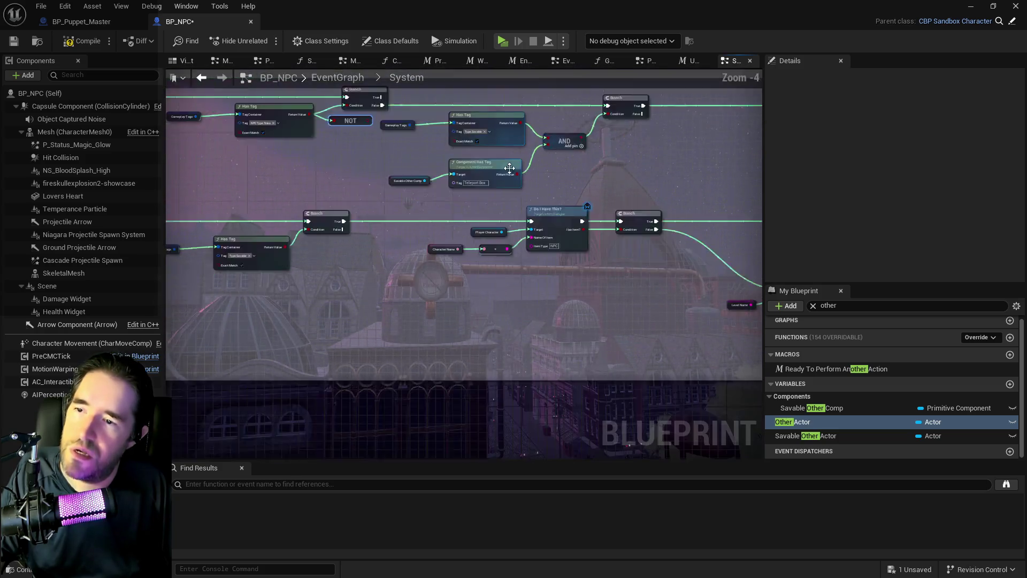
pyautogui.moveTo(227, 181)
pyautogui.mouseDown()
pyautogui.moveTo(500, 236)
pyautogui.moveTo(863, 271)
pyautogui.moveTo(642, 263)
pyautogui.moveTo(626, 273)
pyautogui.moveTo(630, 289)
pyautogui.mouseUp()
pyautogui.click(626, 246)
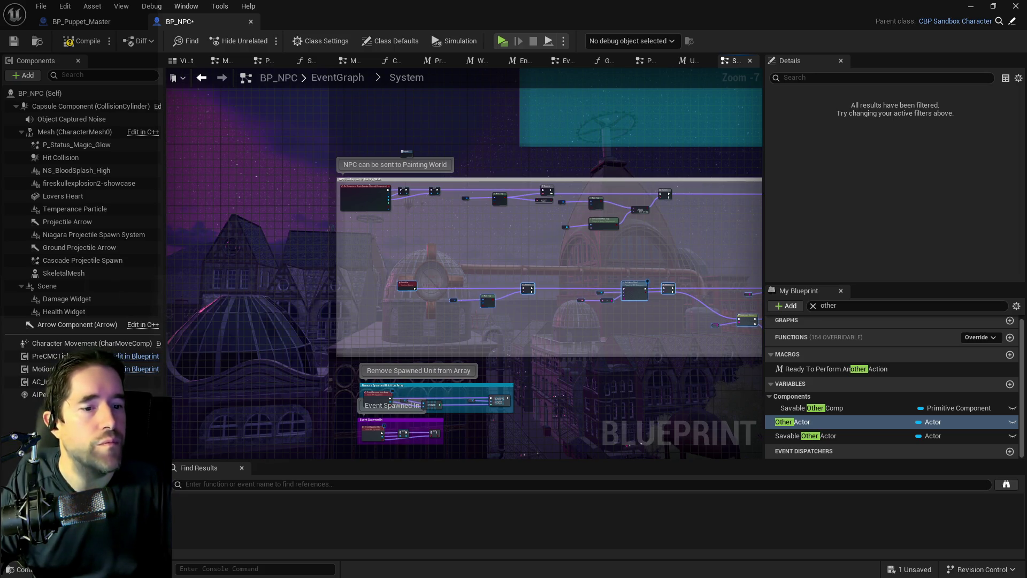
# Reconnect SET's execution output past the old Branch and delete that Branch.
pyautogui.scroll(2, 451, 268)
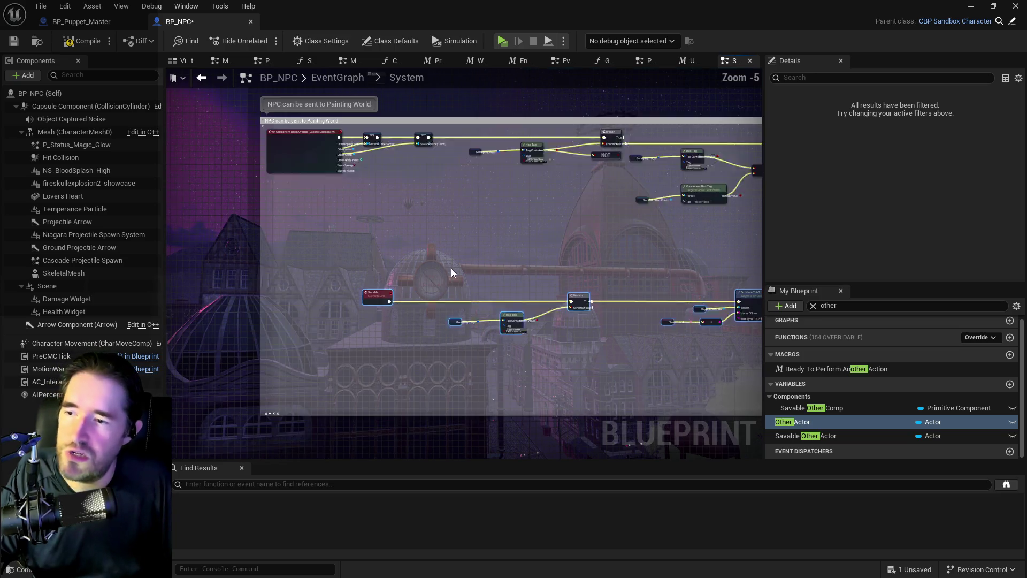
pyautogui.scroll(3, 474, 223)
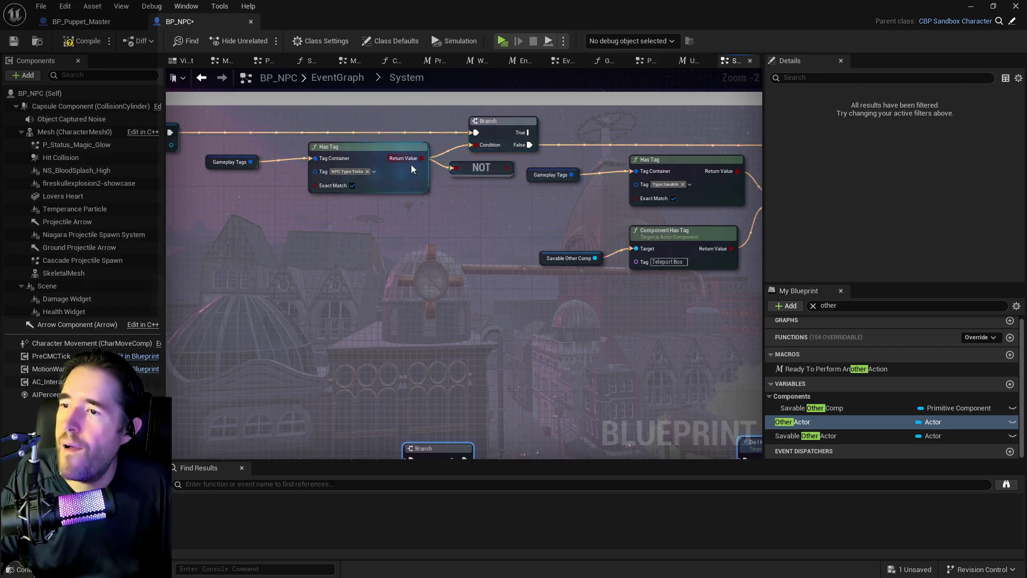
pyautogui.moveTo(405, 161); pyautogui.dragTo(482, 165)
pyautogui.moveTo(247, 137)
pyautogui.mouseDown()
pyautogui.moveTo(740, 153)
pyautogui.moveTo(571, 153)
pyautogui.moveTo(656, 170)
pyautogui.mouseUp()
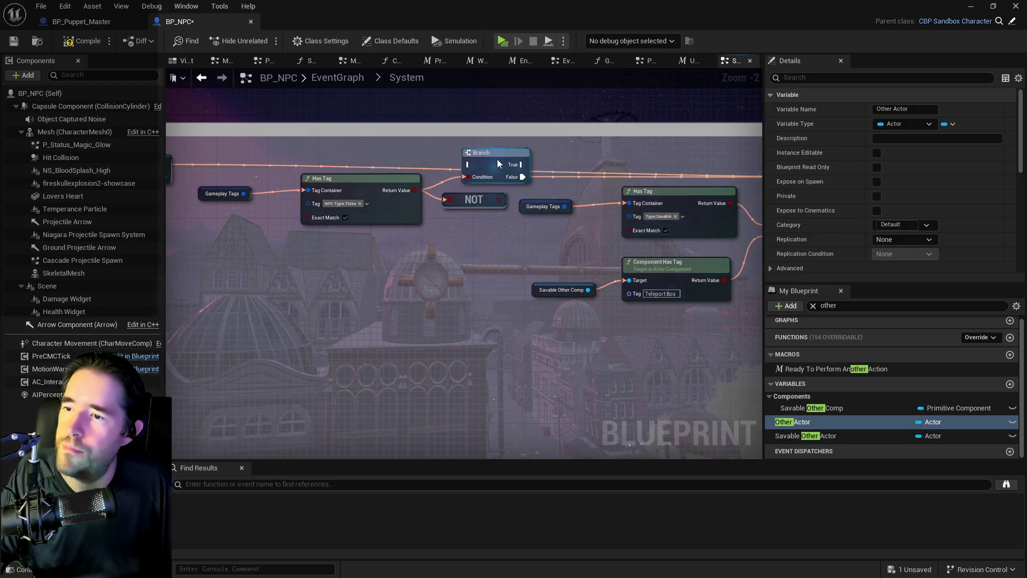
pyautogui.press('Delete')
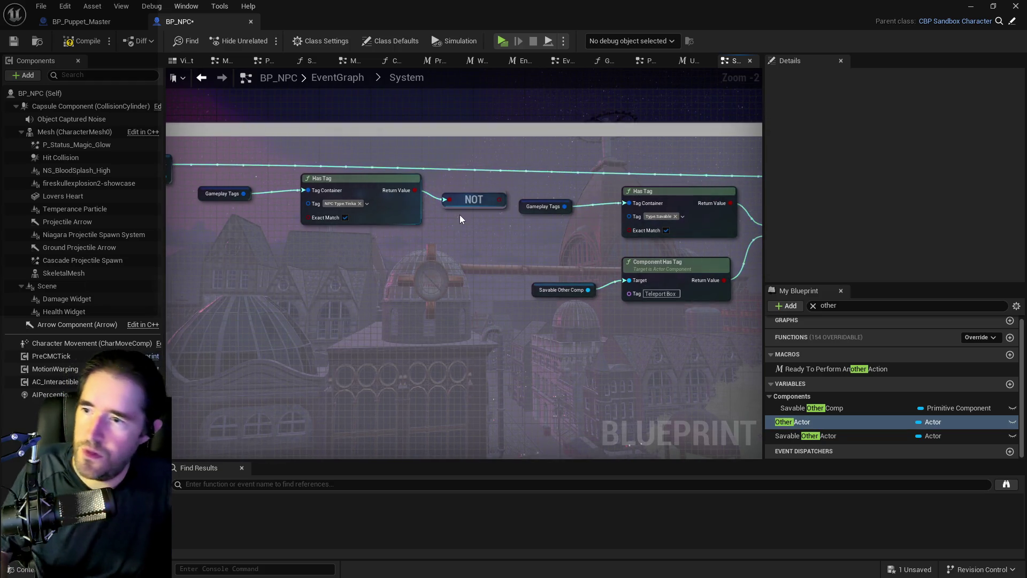
# Move the NPC type check below the others and wire NOT into a new third AND input.
pyautogui.moveTo(457, 223)
pyautogui.mouseDown()
pyautogui.moveTo(329, 191)
pyautogui.moveTo(219, 185)
pyautogui.mouseUp()
pyautogui.moveTo(361, 191)
pyautogui.mouseDown()
pyautogui.moveTo(360, 298)
pyautogui.moveTo(624, 354)
pyautogui.moveTo(674, 336)
pyautogui.mouseUp()
pyautogui.press('Home')
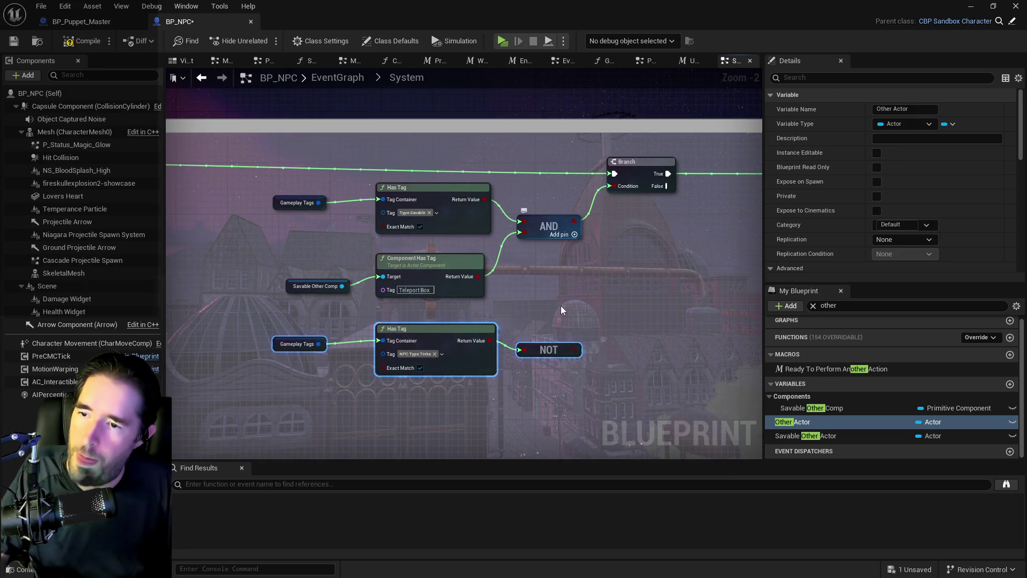
pyautogui.click(574, 234)
pyautogui.moveTo(575, 350)
pyautogui.mouseDown()
pyautogui.moveTo(522, 279)
pyautogui.moveTo(524, 248)
pyautogui.mouseUp()
pyautogui.click(577, 177)
# Rearrange the Branch, AND, NOT and top-row nodes neatly inside the comment.
pyautogui.moveTo(576, 182); pyautogui.dragTo(629, 176)
pyautogui.moveTo(448, 250); pyautogui.dragTo(529, 230)
pyautogui.moveTo(448, 371); pyautogui.dragTo(448, 364)
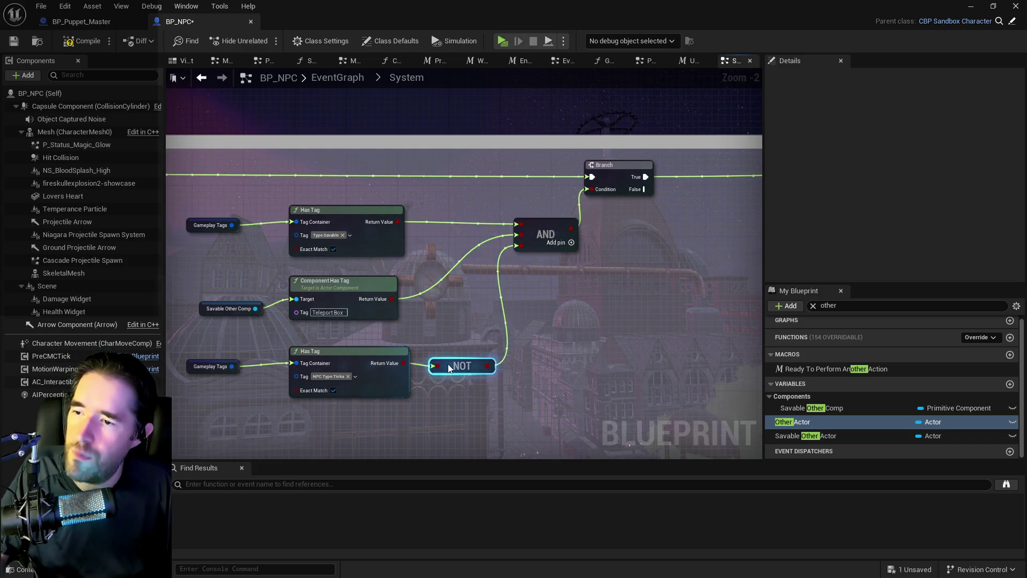
pyautogui.scroll(-5, 447, 364)
pyautogui.moveTo(350, 232); pyautogui.dragTo(407, 246)
pyautogui.moveTo(532, 249); pyautogui.dragTo(471, 245)
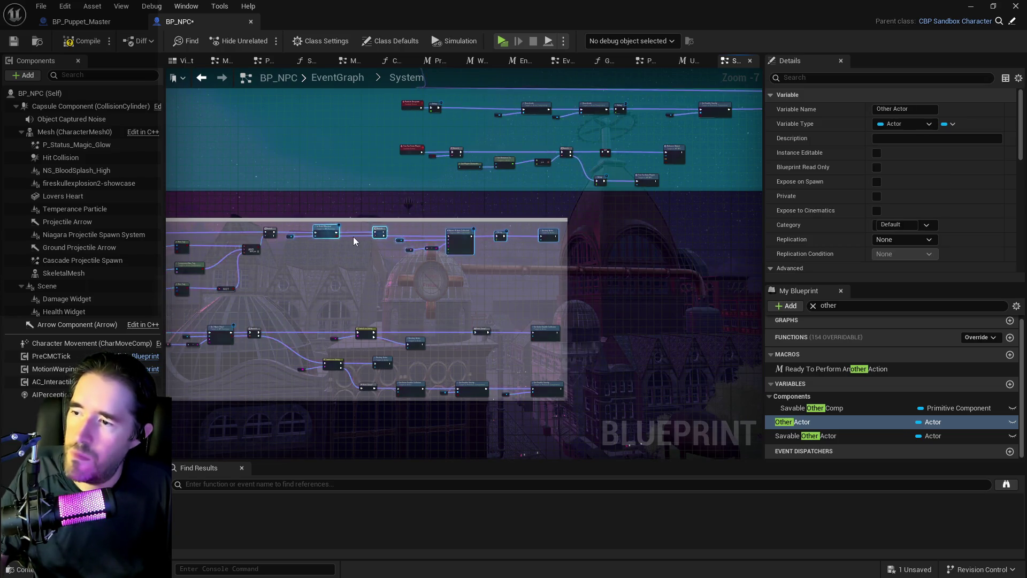
# Shift the event node and its comment box right, then compile and save BP_NPC.
pyautogui.scroll(5, 453, 238)
pyautogui.click(367, 285)
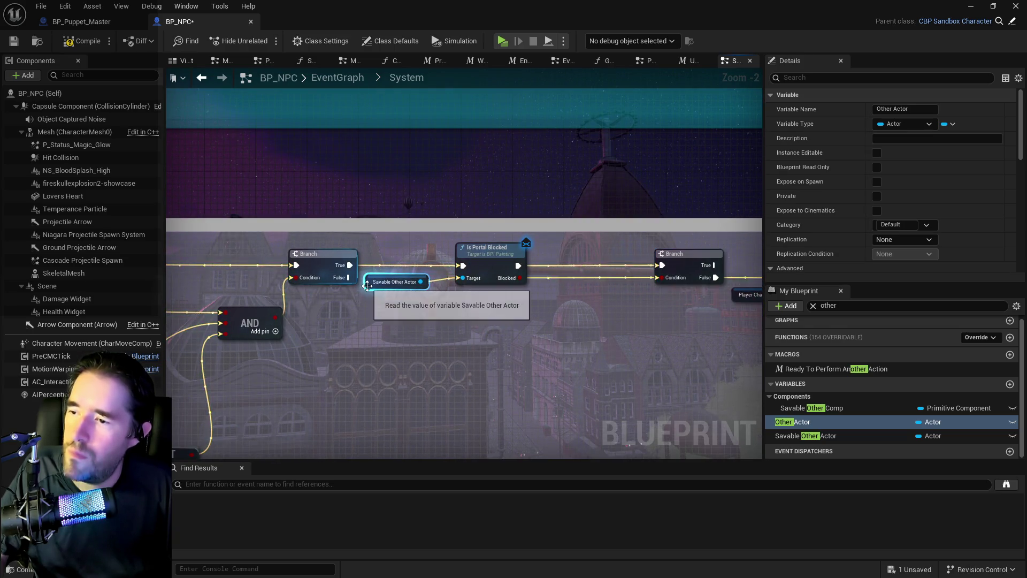
pyautogui.scroll(-1, 418, 300)
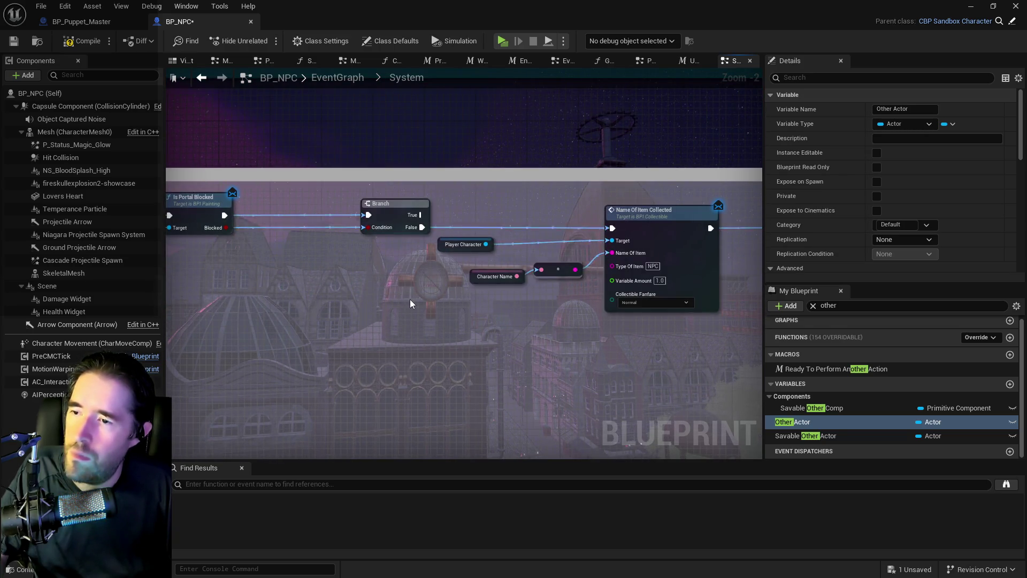
pyautogui.scroll(-1, 410, 300)
pyautogui.moveTo(495, 304); pyautogui.dragTo(245, 268)
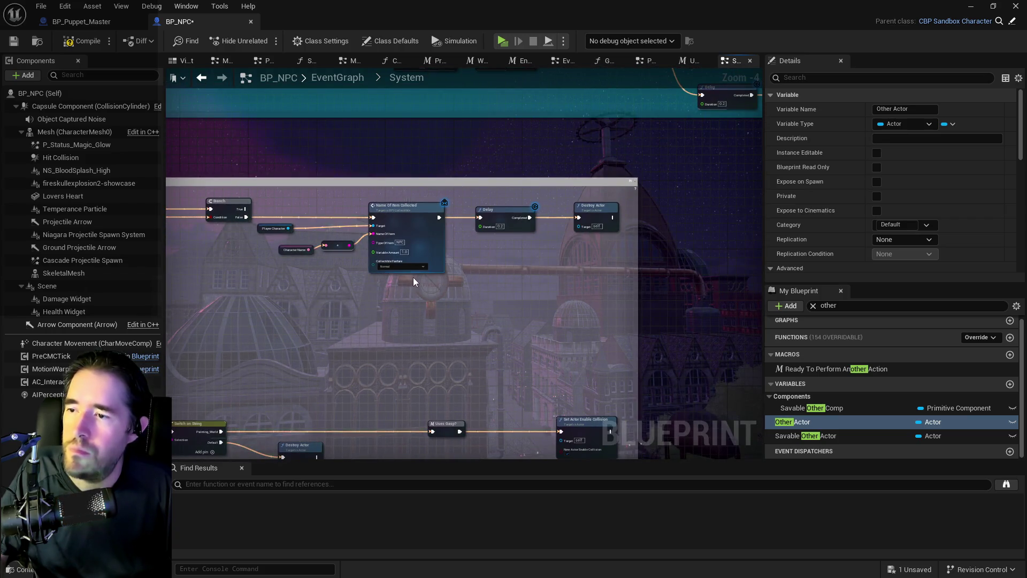
pyautogui.moveTo(330, 275); pyautogui.dragTo(763, 330)
pyautogui.scroll(-1, 493, 283)
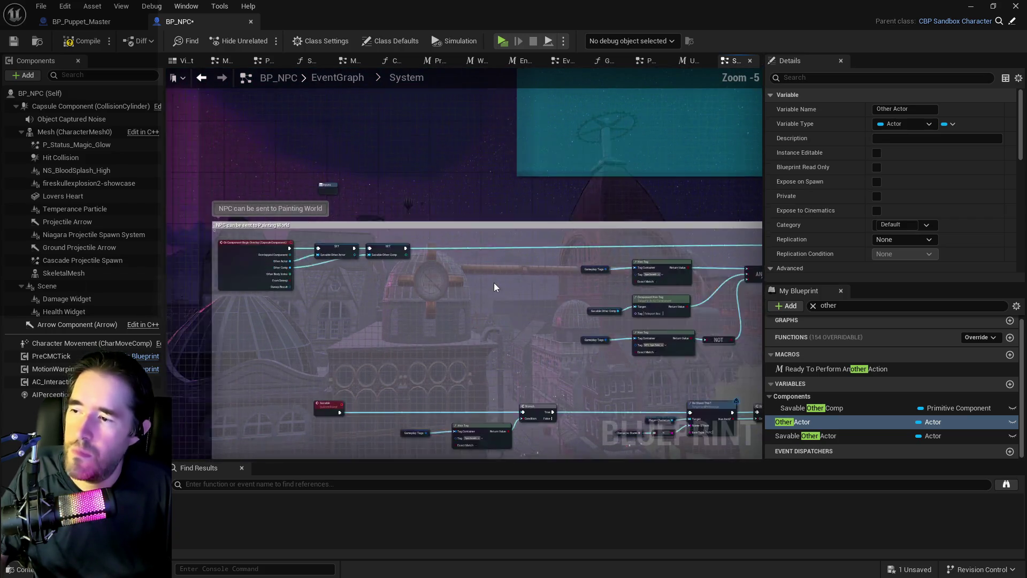
pyautogui.scroll(-1, 358, 262)
pyautogui.moveTo(310, 250); pyautogui.dragTo(367, 249)
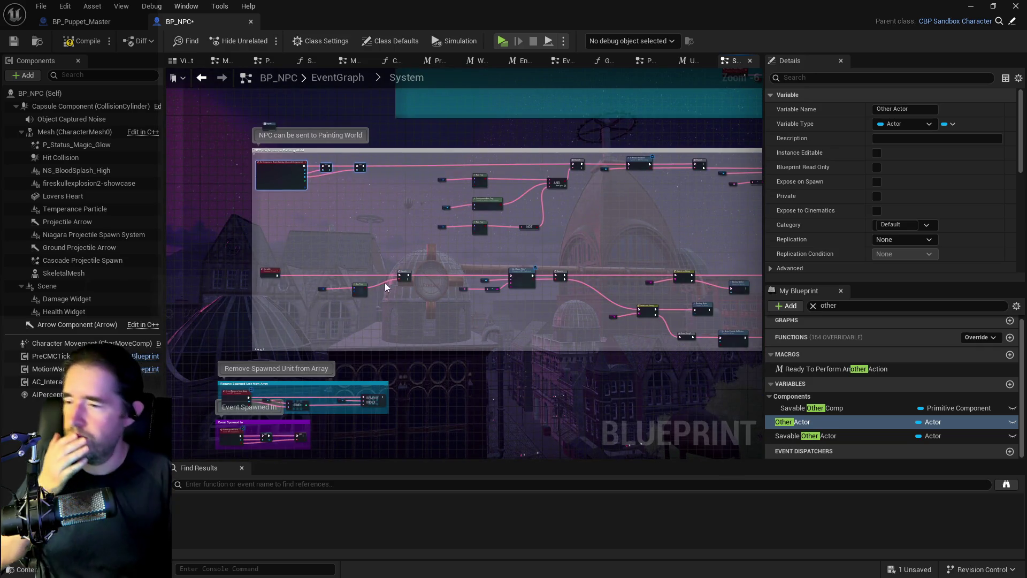
pyautogui.click(80, 41)
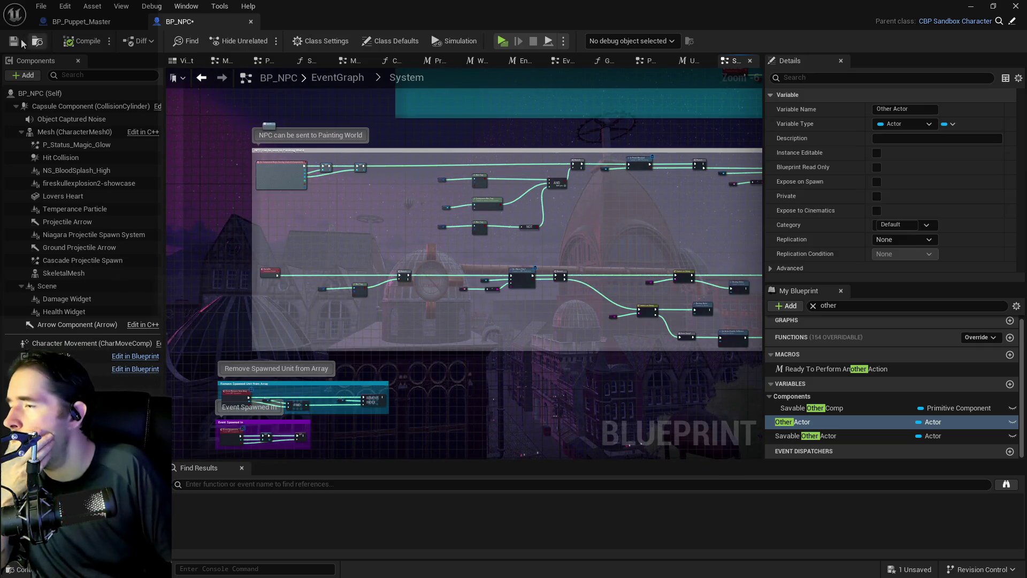
# Filter My Blueprint members by 'lift' and bring up the Can Be Lifted variable's context menu.
pyautogui.scroll(4, 468, 261)
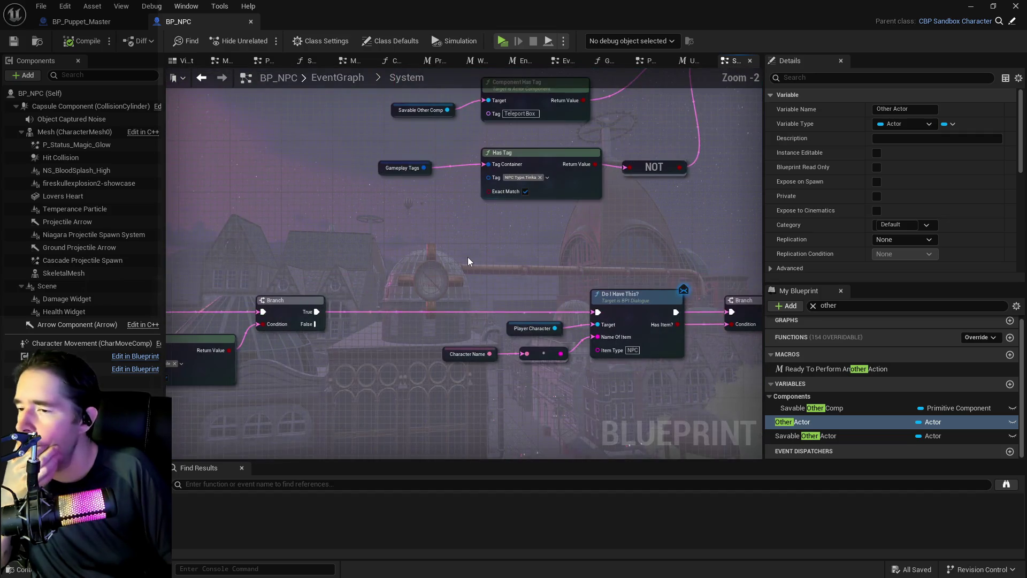
pyautogui.moveTo(468, 261); pyautogui.dragTo(239, 230)
pyautogui.moveTo(452, 249)
pyautogui.mouseDown()
pyautogui.moveTo(298, 207)
pyautogui.moveTo(327, 223)
pyautogui.moveTo(350, 382)
pyautogui.mouseUp()
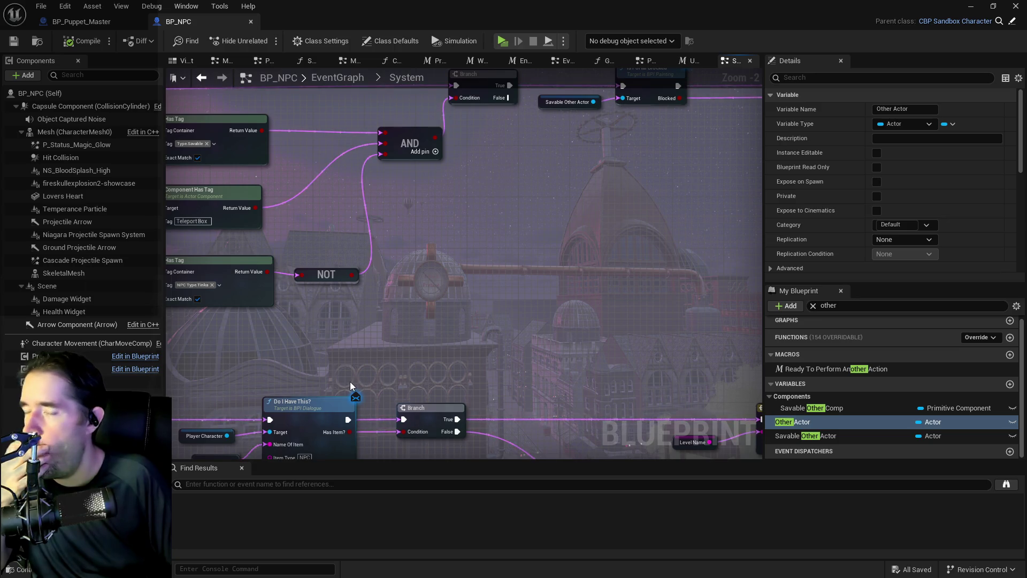
pyautogui.moveTo(454, 377)
pyautogui.mouseDown()
pyautogui.moveTo(524, 298)
pyautogui.moveTo(509, 140)
pyautogui.moveTo(556, 257)
pyautogui.moveTo(614, 280)
pyautogui.moveTo(284, 205)
pyautogui.mouseUp()
pyautogui.moveTo(256, 297); pyautogui.dragTo(412, 281)
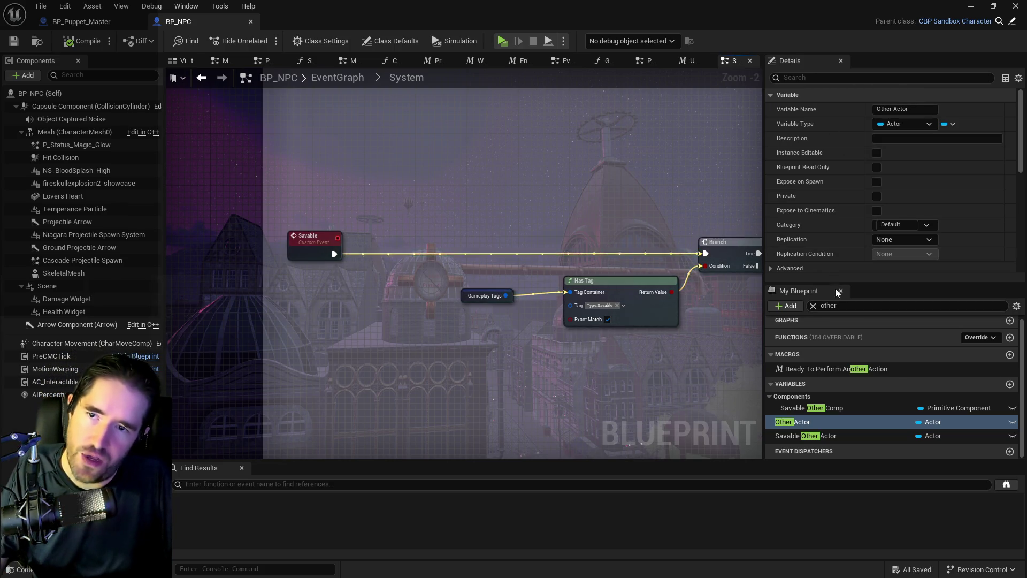
pyautogui.write('lift')
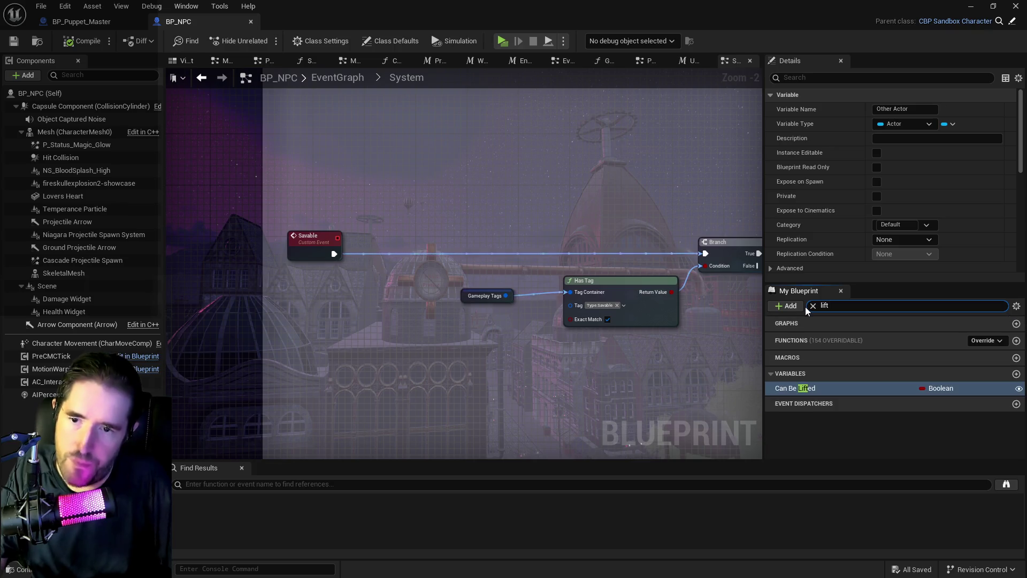
pyautogui.rightClick(816, 388)
# Find references to Can Be Lifted by name and jump to its node in Pick Up / Drop.
pyautogui.moveTo(835, 427)
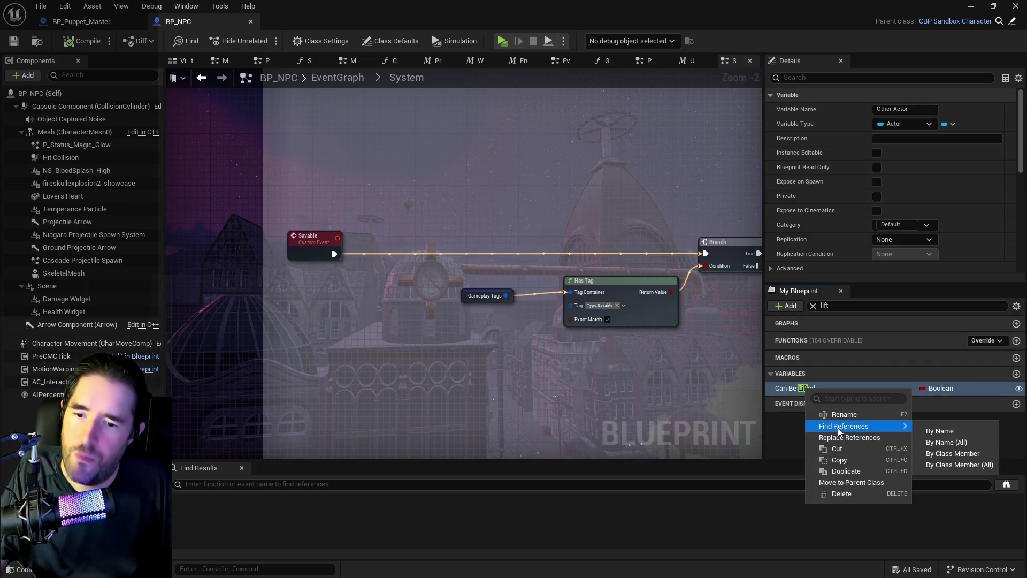
pyautogui.click(930, 436)
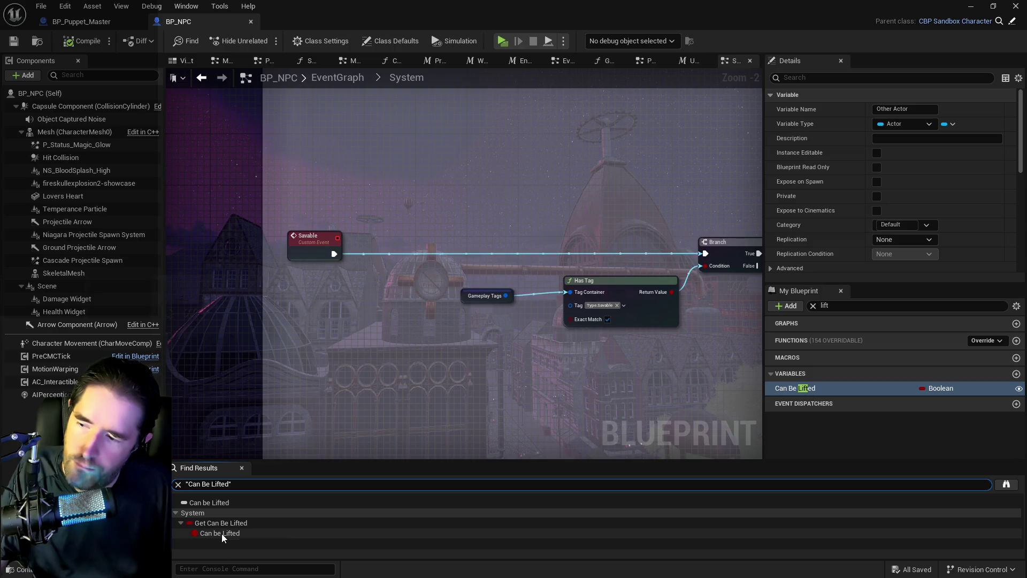
pyautogui.click(223, 534)
pyautogui.doubleClick(223, 535)
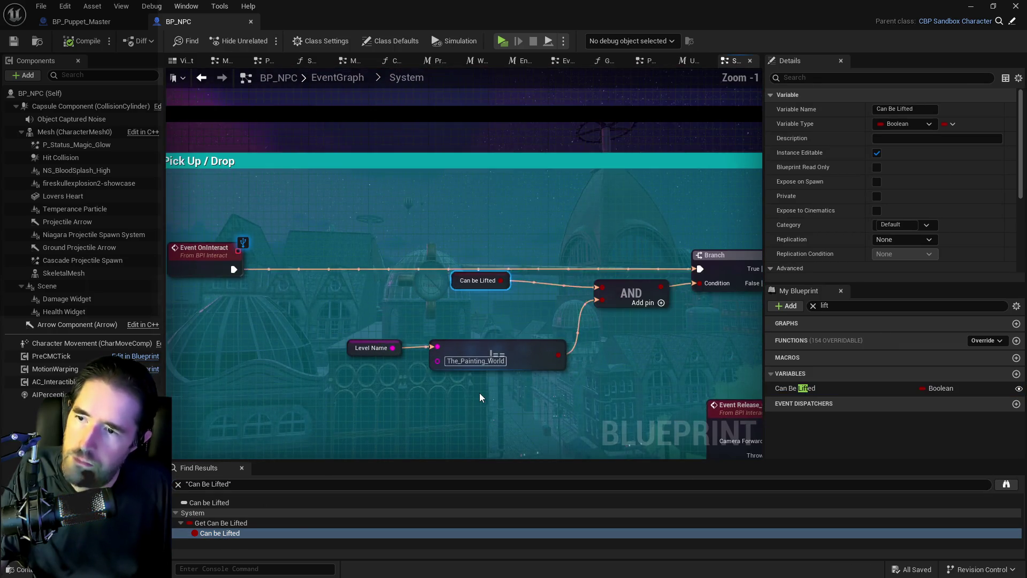
pyautogui.scroll(-2, 428, 315)
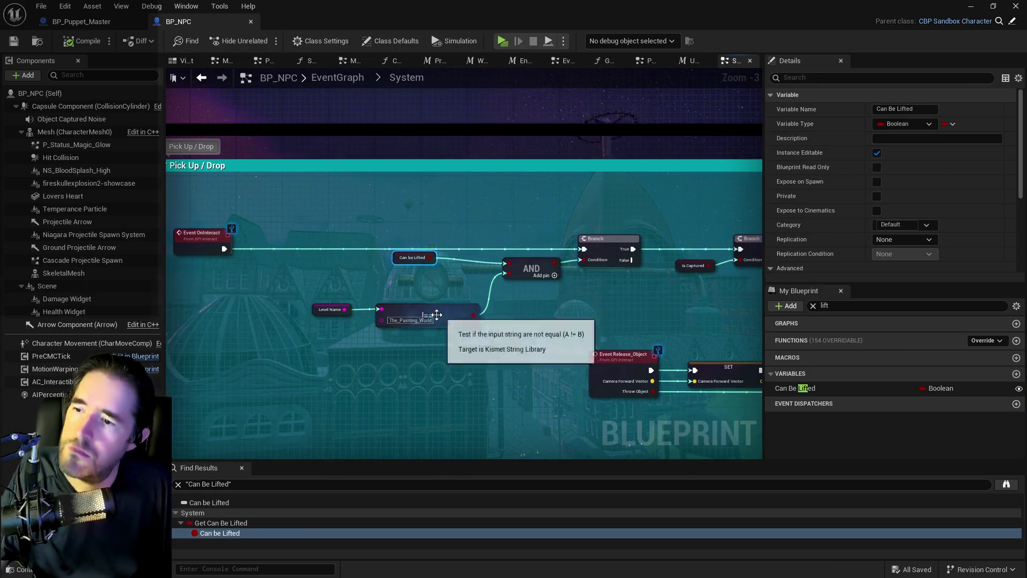
pyautogui.scroll(-1, 428, 316)
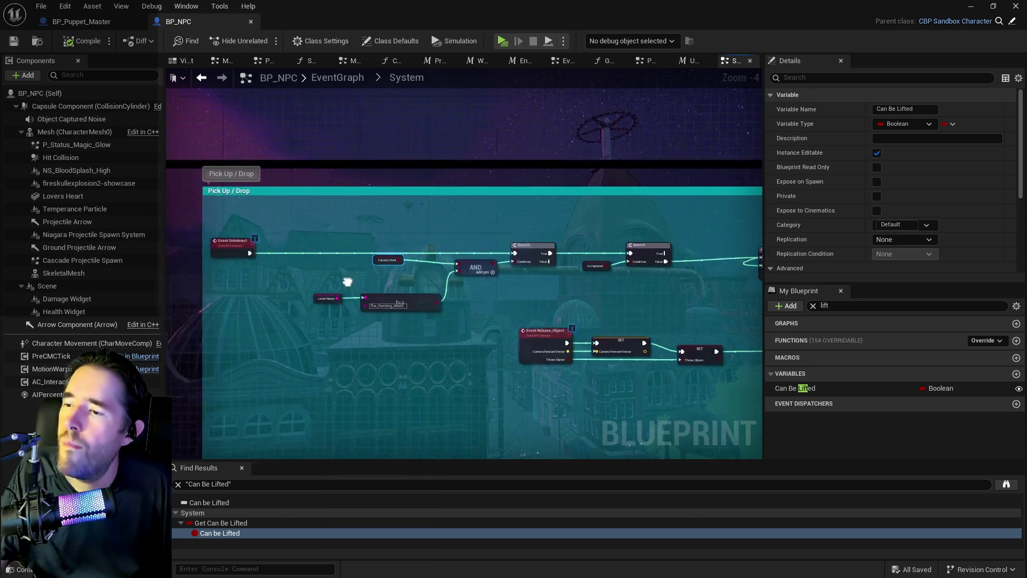
pyautogui.scroll(3, 394, 279)
pyautogui.moveTo(500, 285)
pyautogui.mouseDown()
pyautogui.moveTo(537, 284)
pyautogui.moveTo(567, 257)
pyautogui.moveTo(462, 265)
pyautogui.mouseUp()
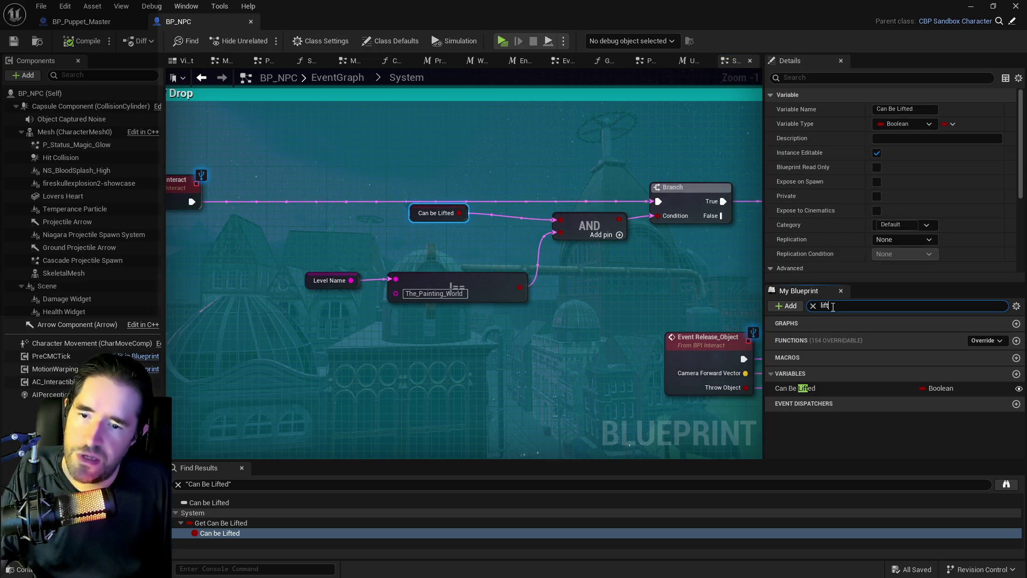
pyautogui.press('BackSpace')
pyautogui.press('BackSpace')
pyautogui.press('BackSpace')
# Search members for 'gameplay' and open the Gameplay Tag Manager from the Gameplay Tags value picker.
pyautogui.write('gameplay')
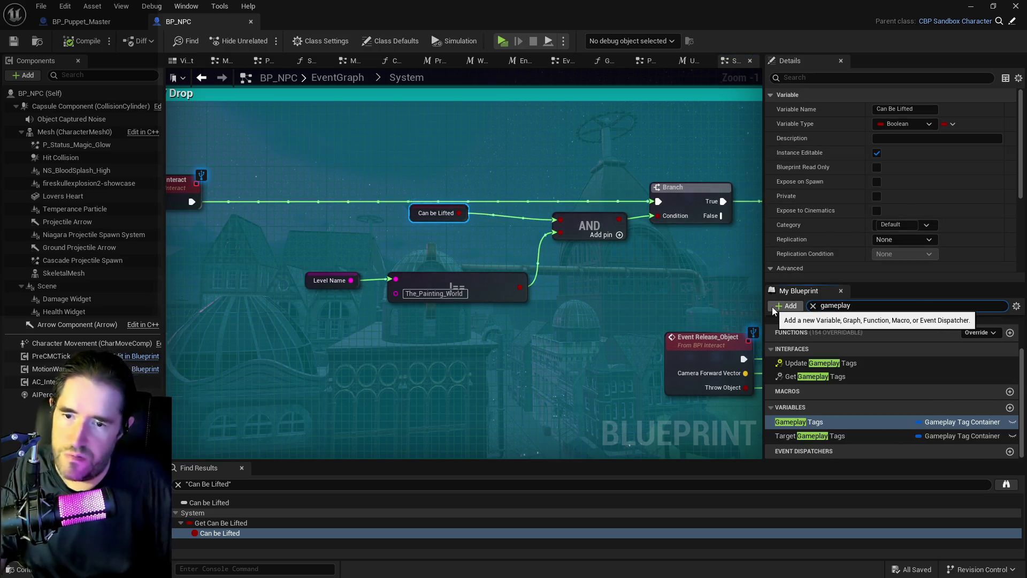
pyautogui.click(797, 421)
pyautogui.click(803, 436)
pyautogui.click(797, 422)
pyautogui.scroll(-1, 869, 273)
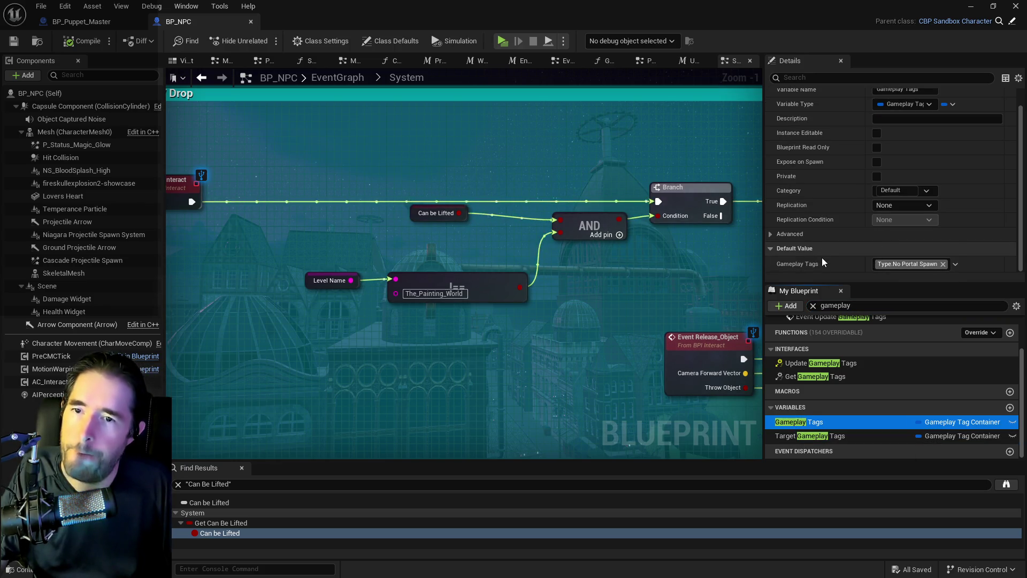
pyautogui.click(956, 263)
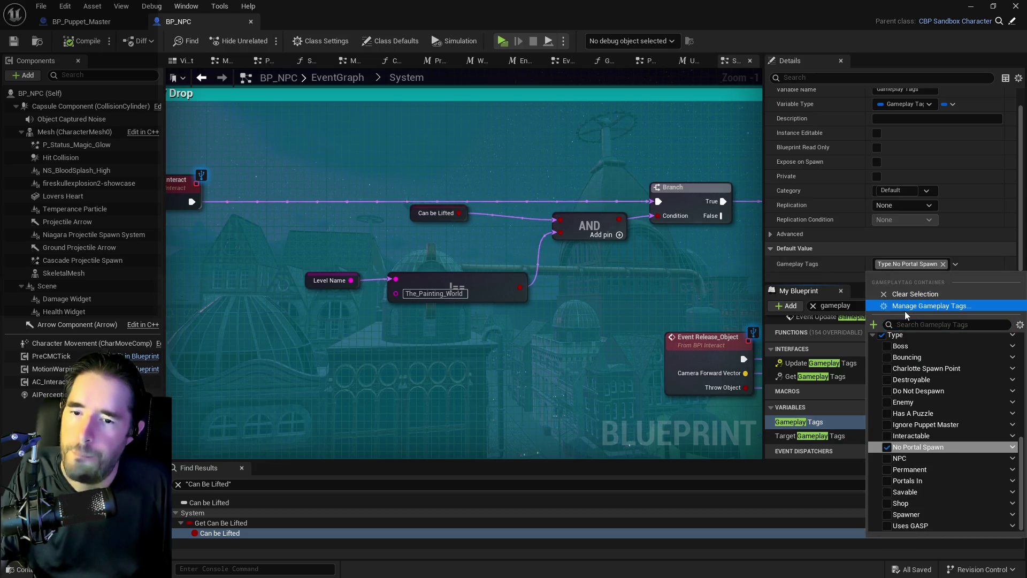
pyautogui.click(904, 305)
# Expand the Type, Status and Traversal tag groups.
pyautogui.click(306, 375)
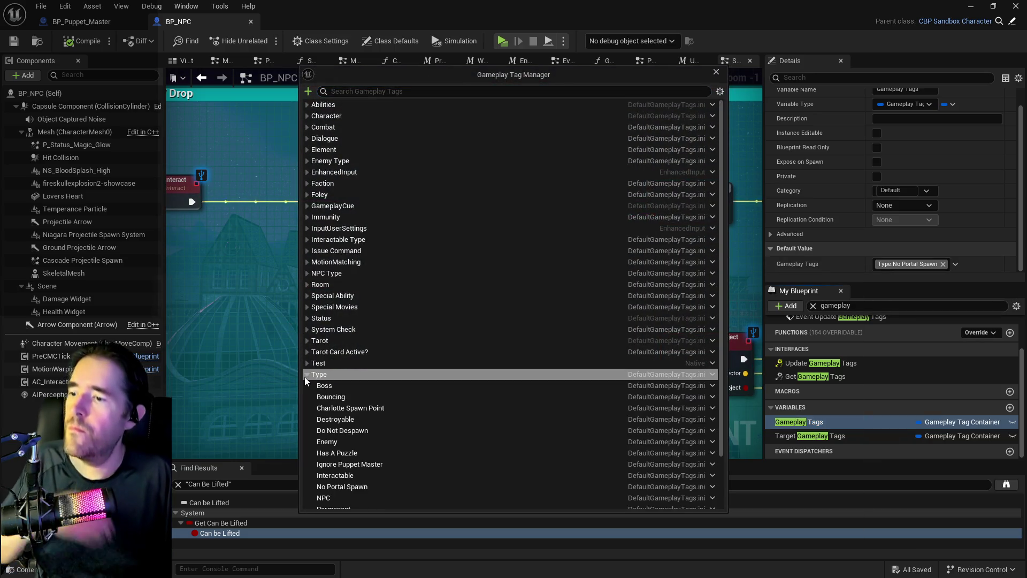
pyautogui.scroll(-2, 306, 378)
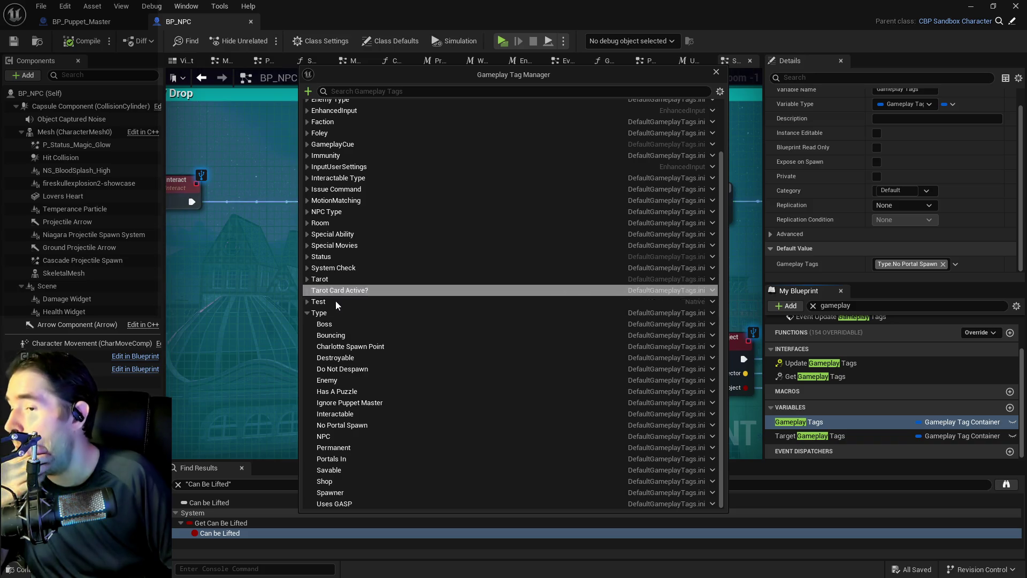
pyautogui.click(306, 256)
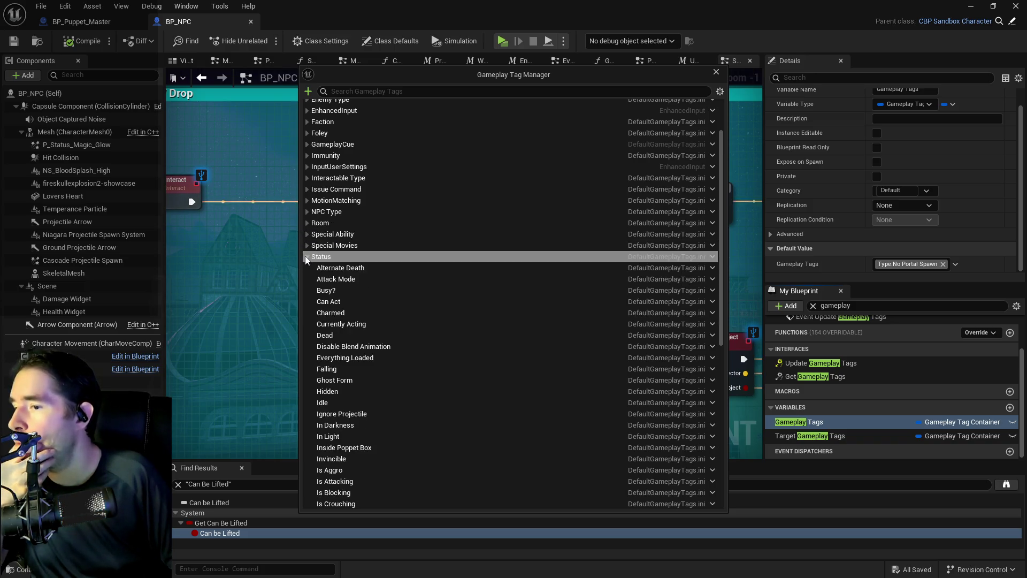
pyautogui.scroll(-5, 305, 255)
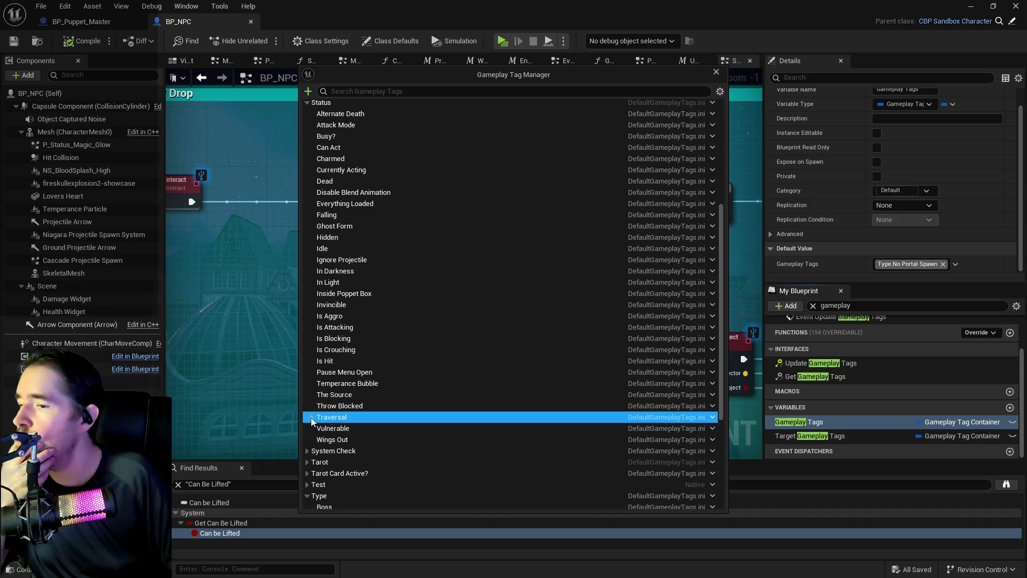
pyautogui.click(310, 418)
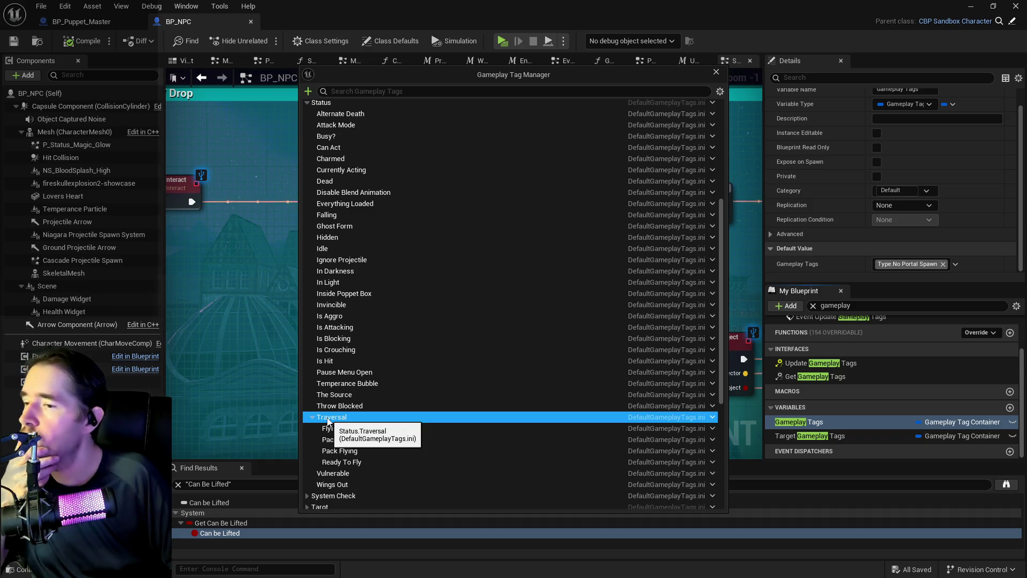
pyautogui.scroll(2, 328, 421)
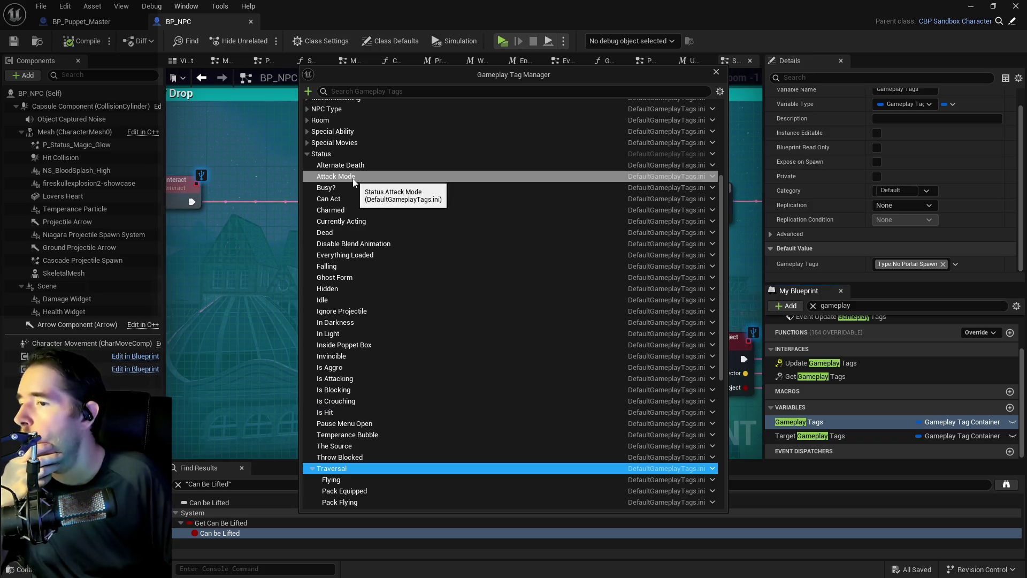
pyautogui.scroll(-5, 353, 182)
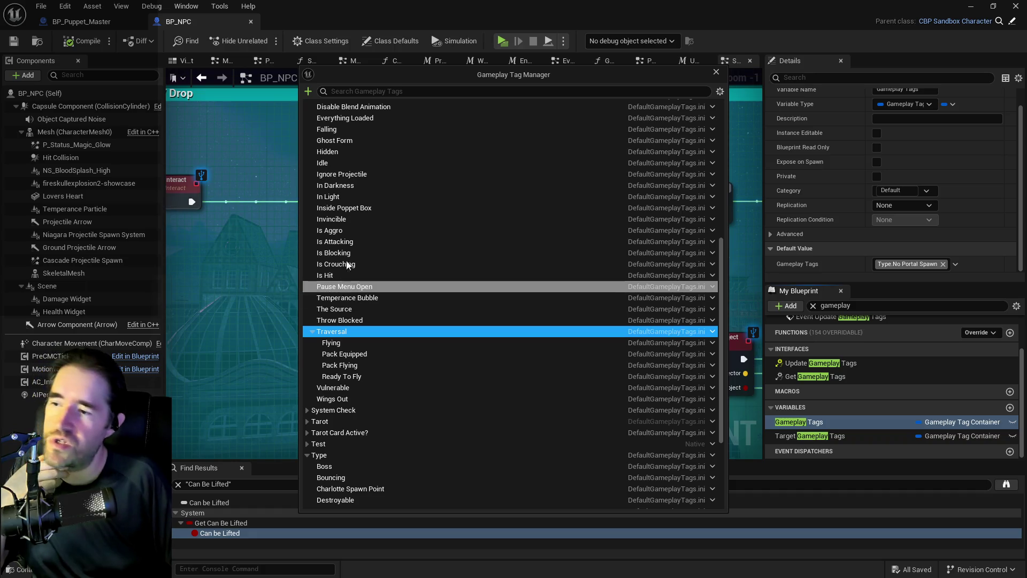
# Inspect the Is Crouching tag's options, then select the Status tag category.
pyautogui.click(344, 266)
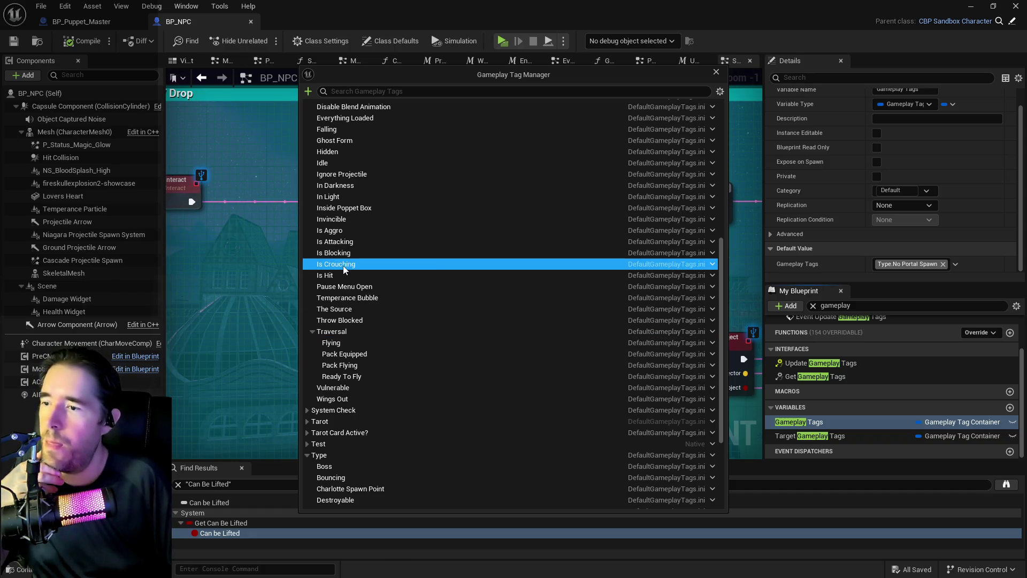
pyautogui.rightClick(343, 267)
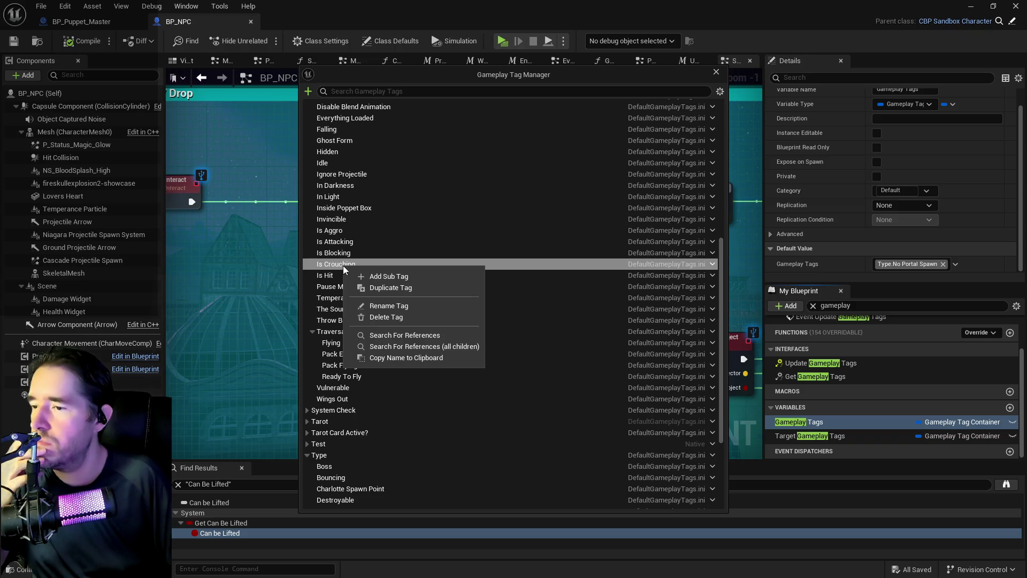
pyautogui.click(336, 298)
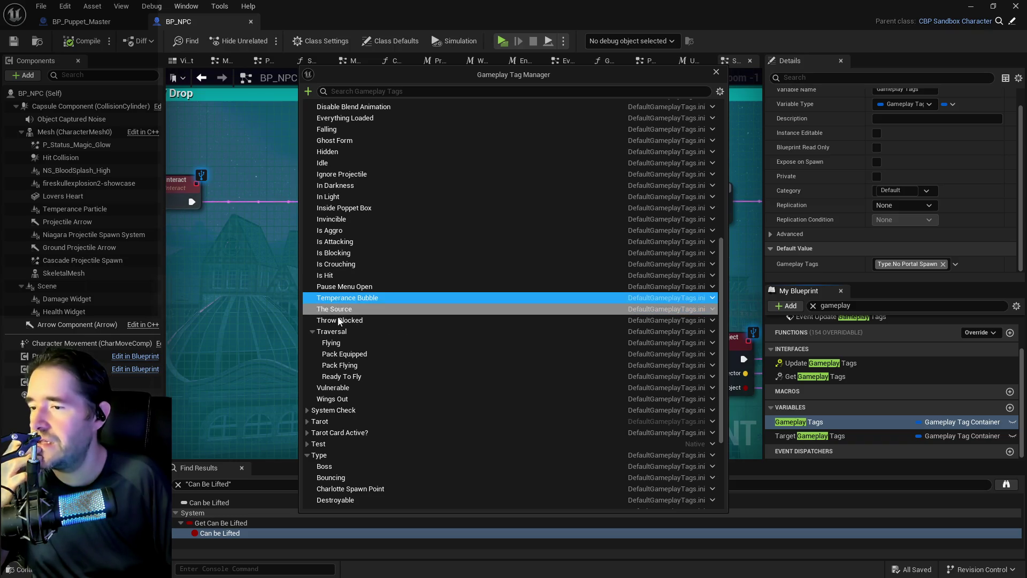
pyautogui.scroll(3, 343, 396)
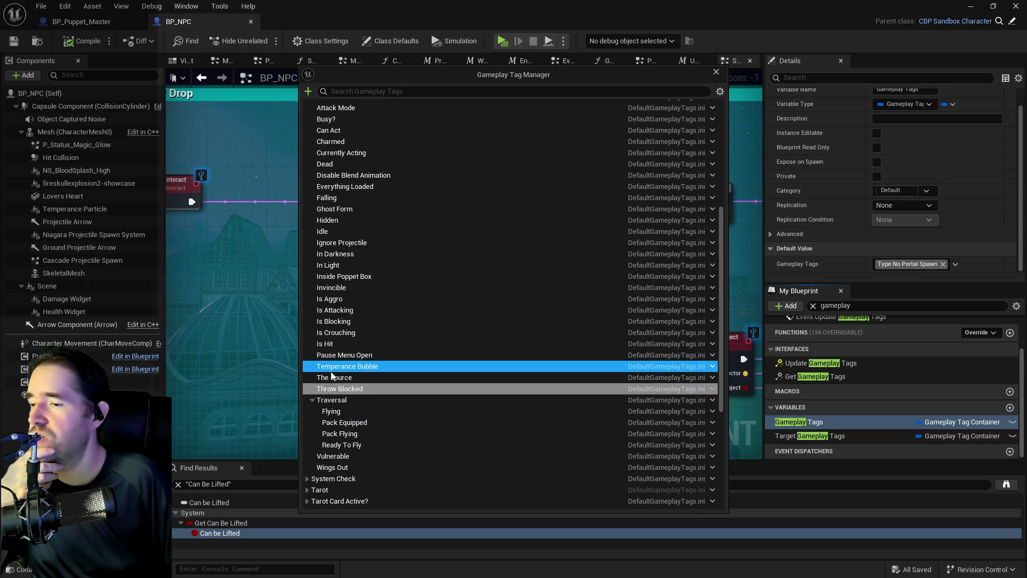
pyautogui.scroll(2, 332, 378)
pyautogui.click(323, 120)
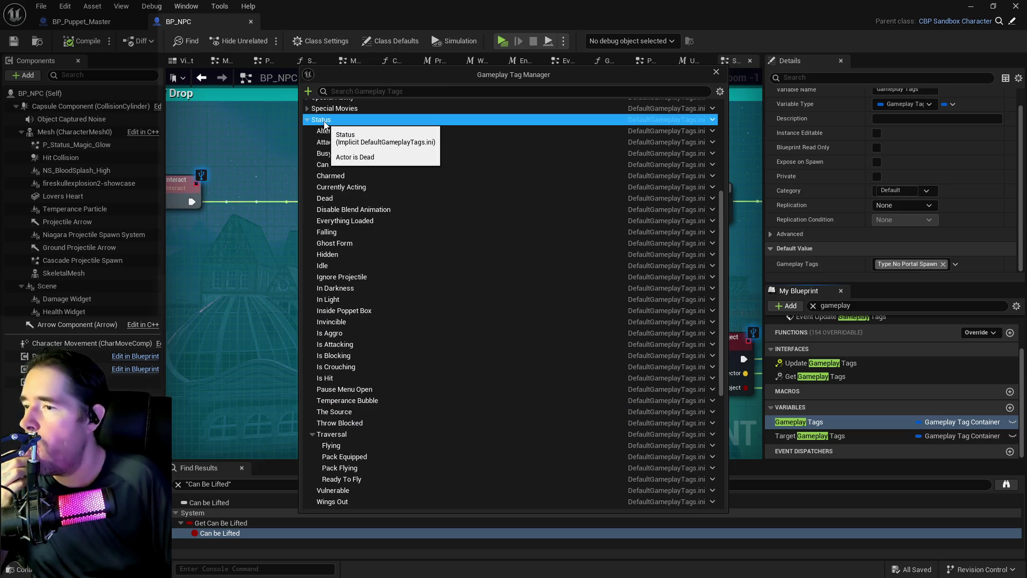
pyautogui.scroll(9, 328, 203)
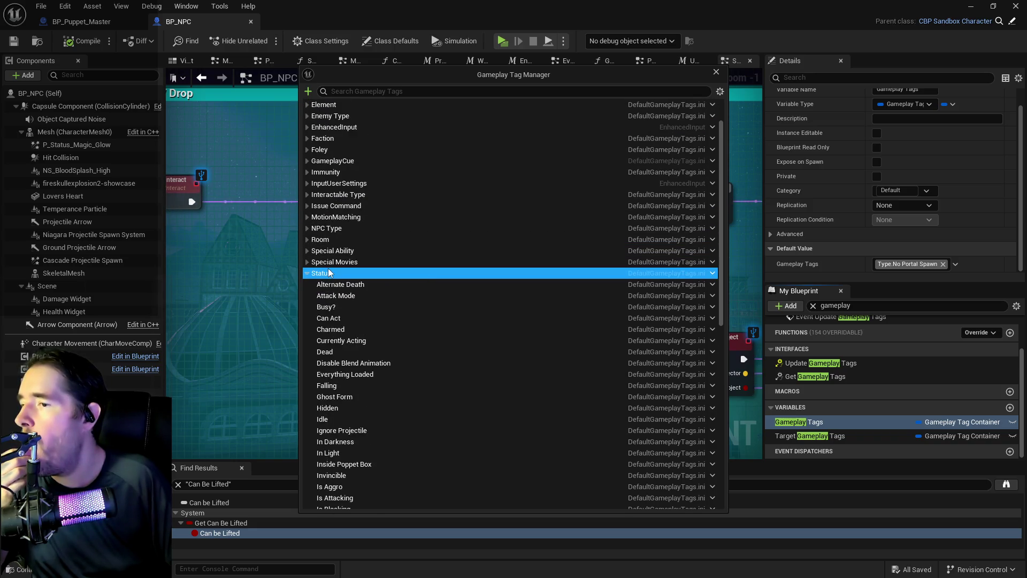
pyautogui.scroll(-12, 330, 273)
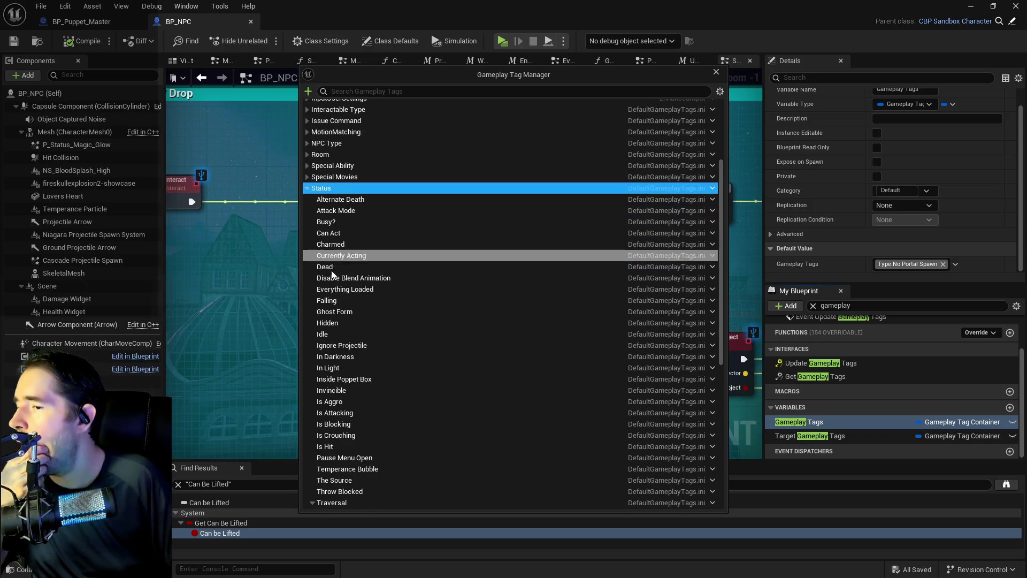
pyautogui.scroll(-11, 331, 275)
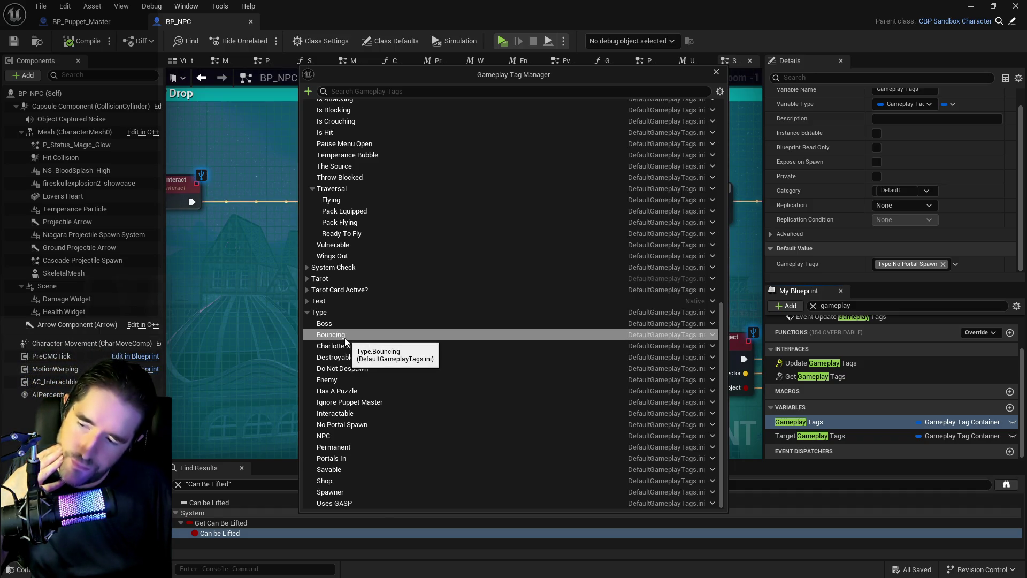
# Check the Type tag's options and clear the gameplay tag search.
pyautogui.rightClick(325, 313)
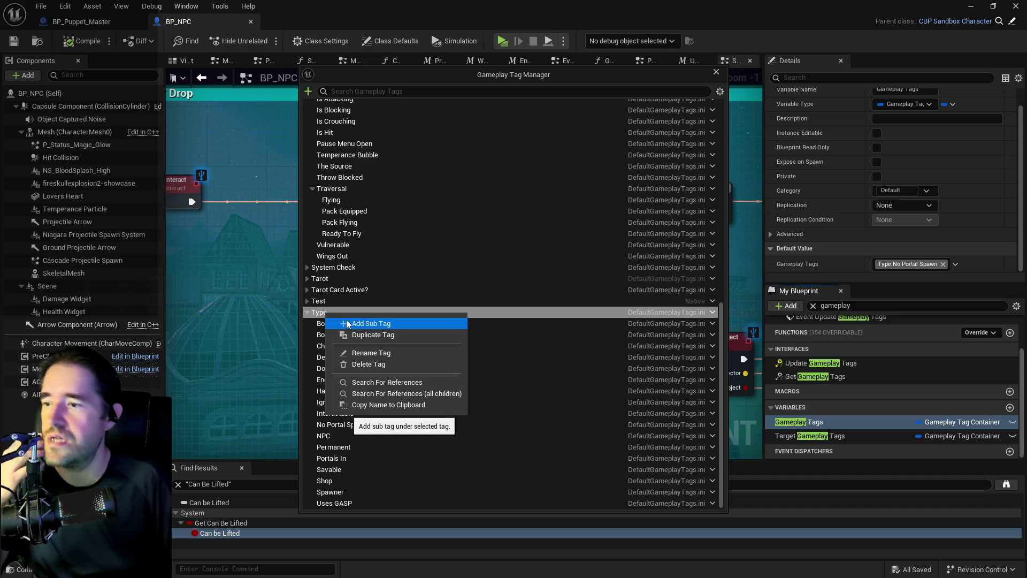
pyautogui.click(322, 313)
pyautogui.scroll(8, 329, 299)
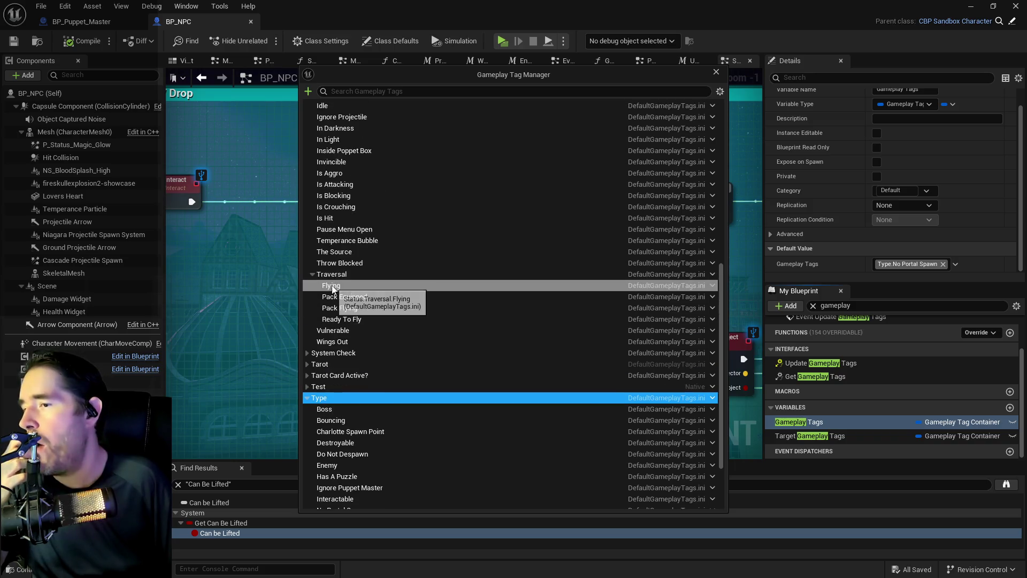
pyautogui.scroll(3, 331, 288)
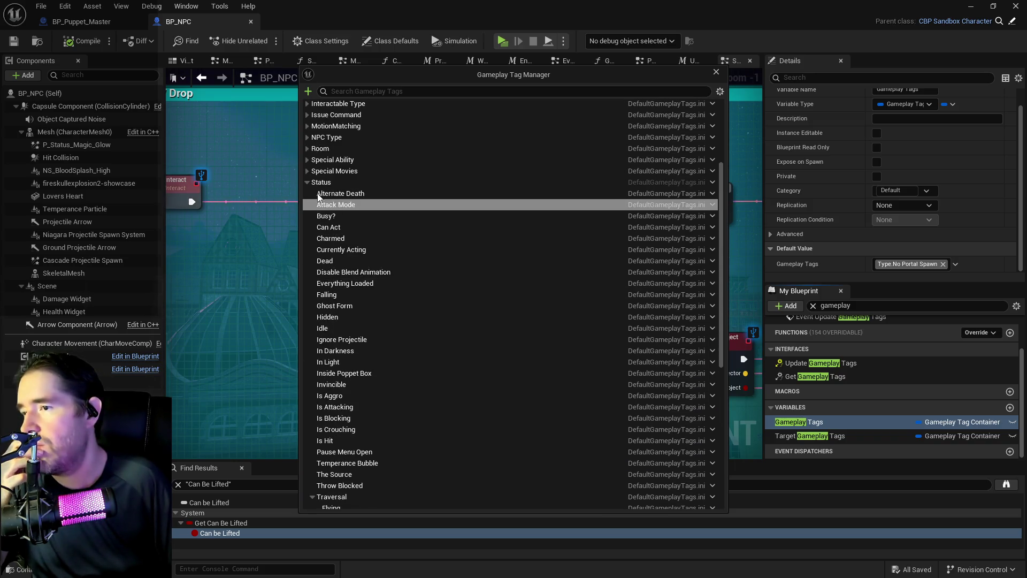
pyautogui.scroll(4, 343, 266)
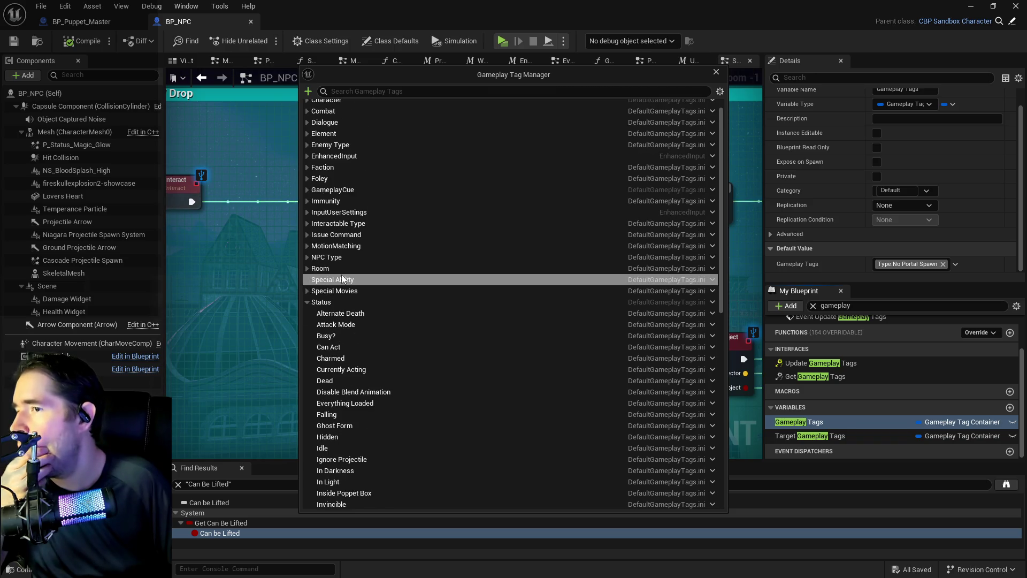
pyautogui.click(378, 92)
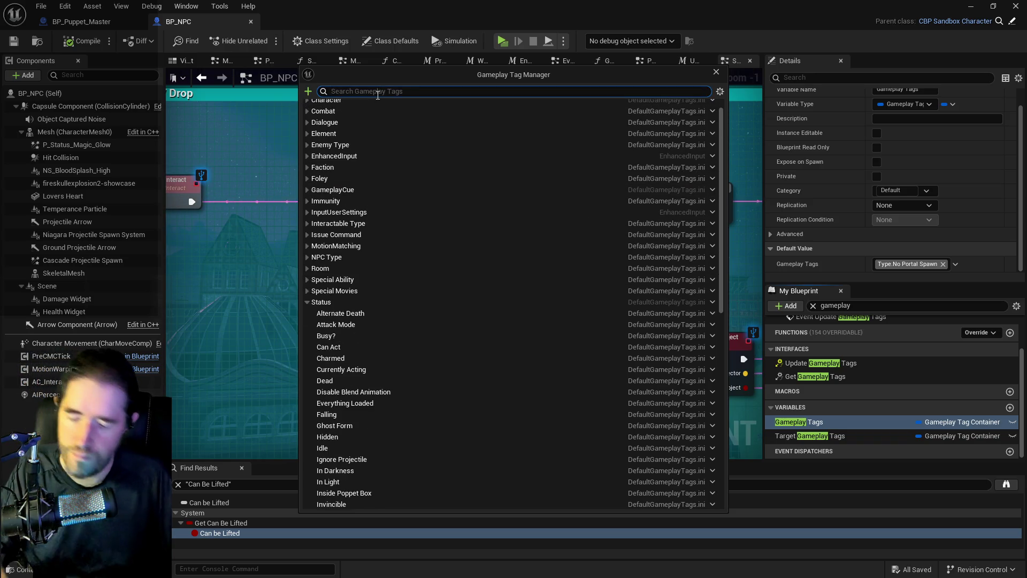
pyautogui.press('BackSpace')
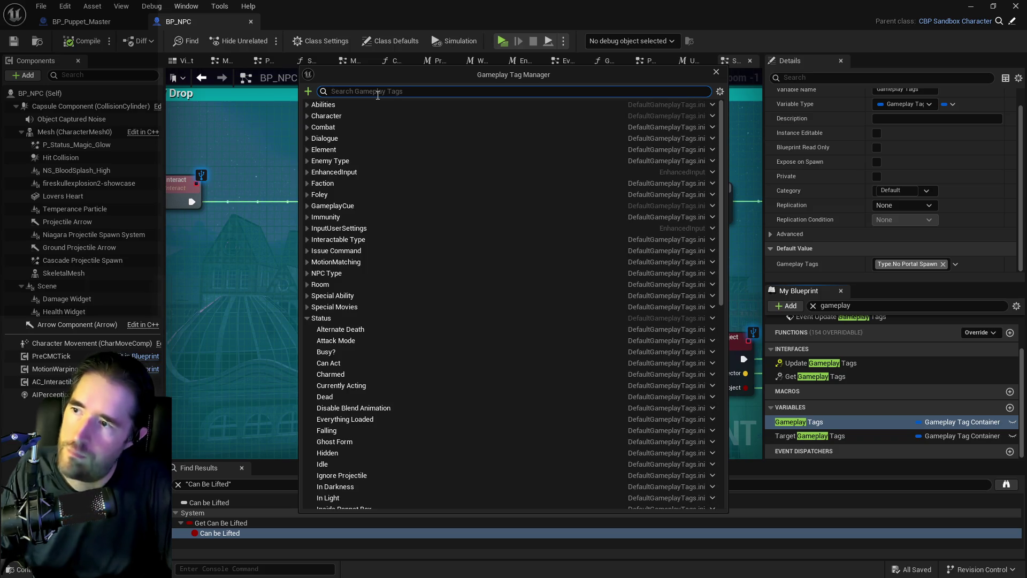
# Add a Can Be Lifted sub tag under Type.
pyautogui.rightClick(326, 320)
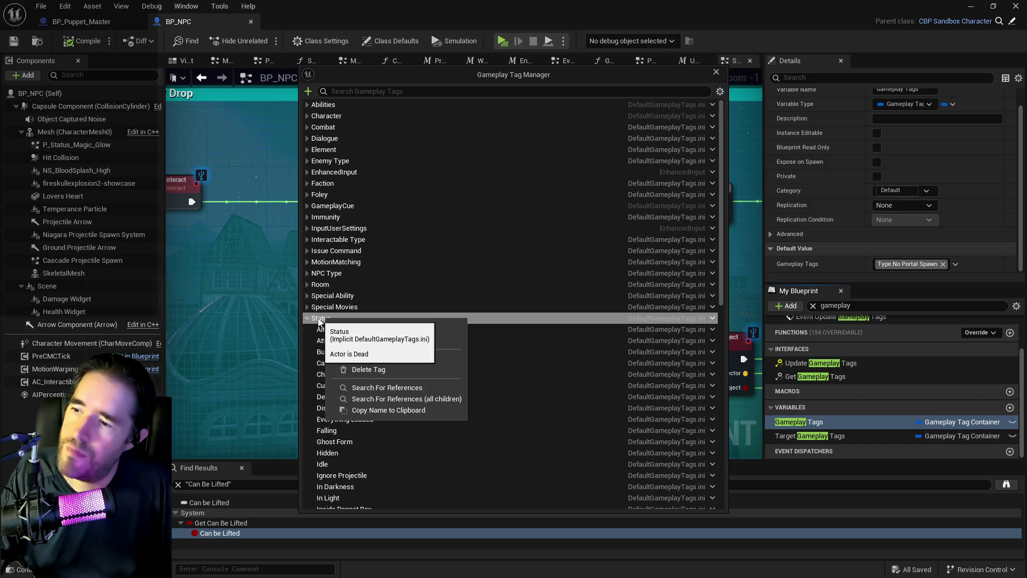
pyautogui.click(326, 318)
pyautogui.scroll(-2, 324, 321)
pyautogui.scroll(-5, 322, 326)
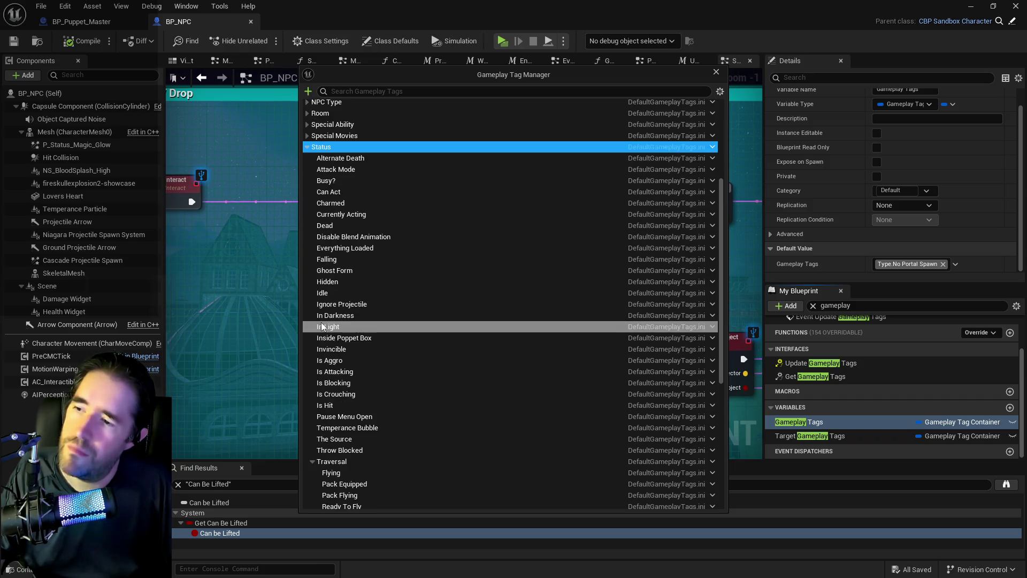
pyautogui.scroll(-2, 322, 332)
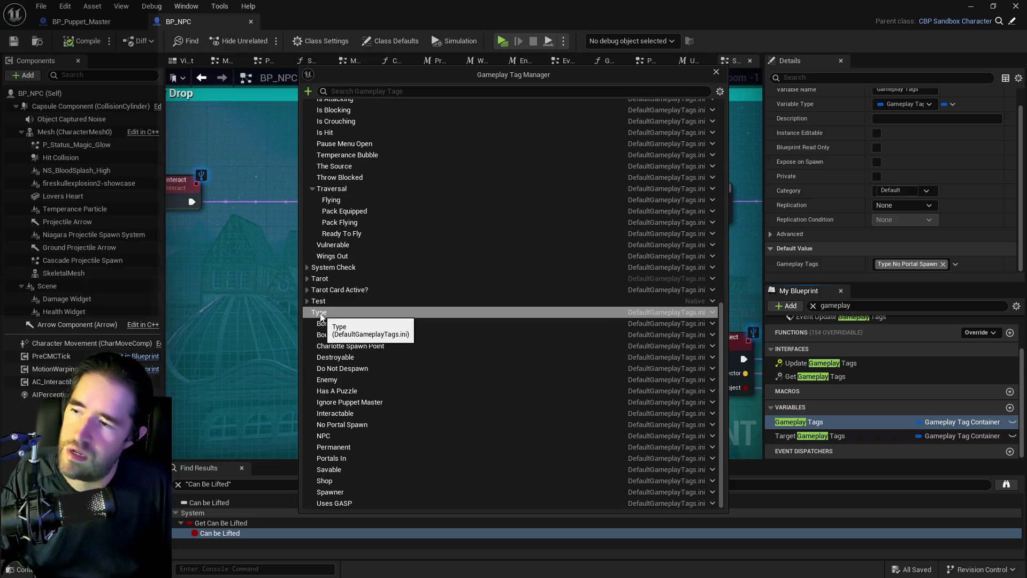
pyautogui.rightClick(321, 317)
pyautogui.click(345, 326)
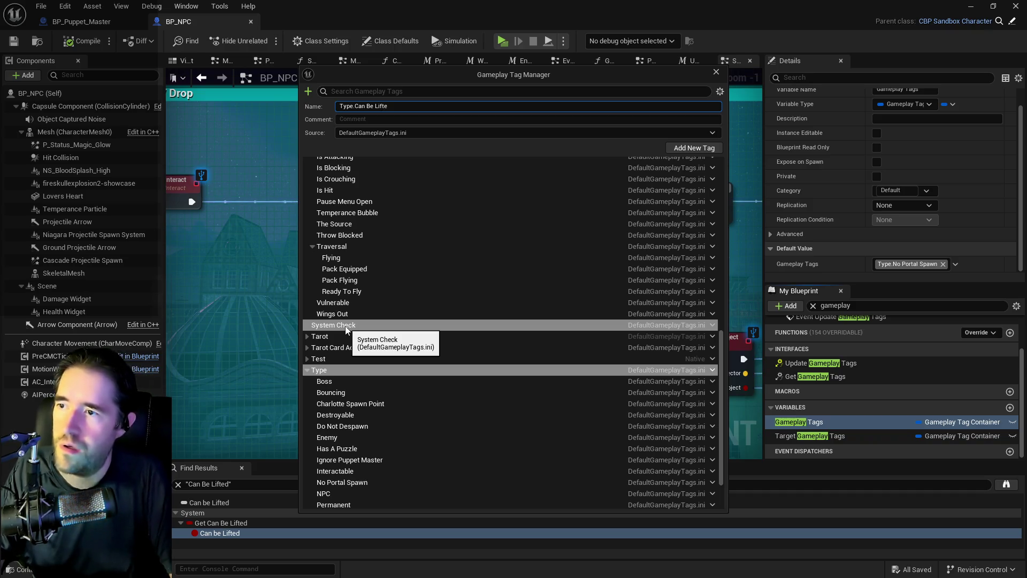
pyautogui.click(679, 146)
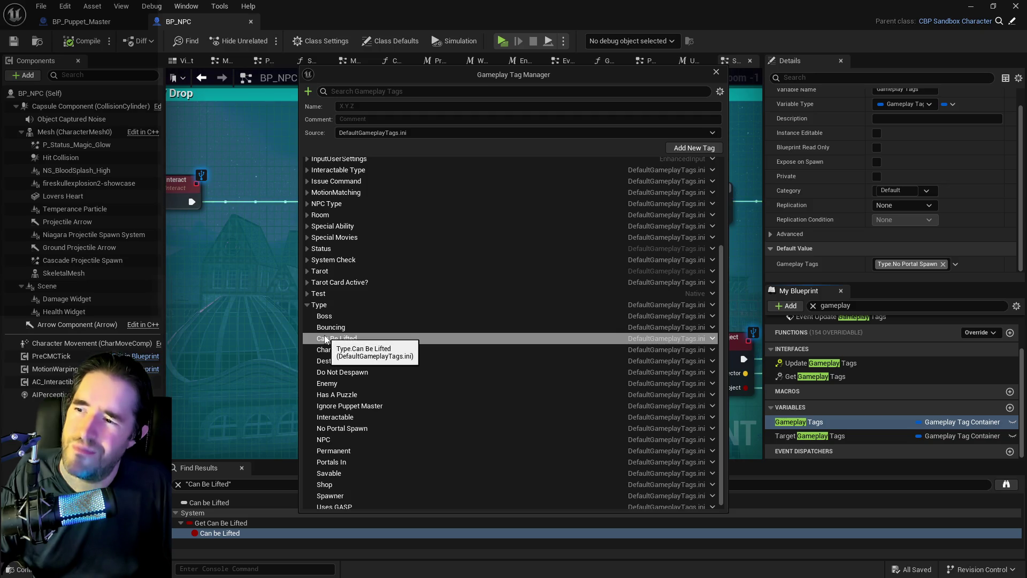
# Delete the Type.Can Be Lifted tag and close the Gameplay Tag Manager.
pyautogui.scroll(2, 324, 339)
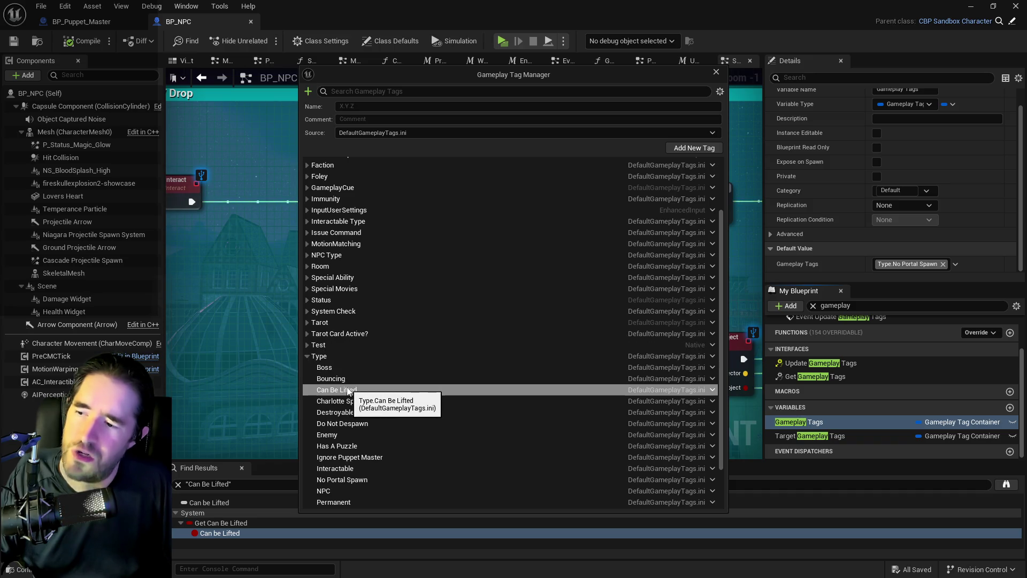
pyautogui.scroll(-2, 348, 396)
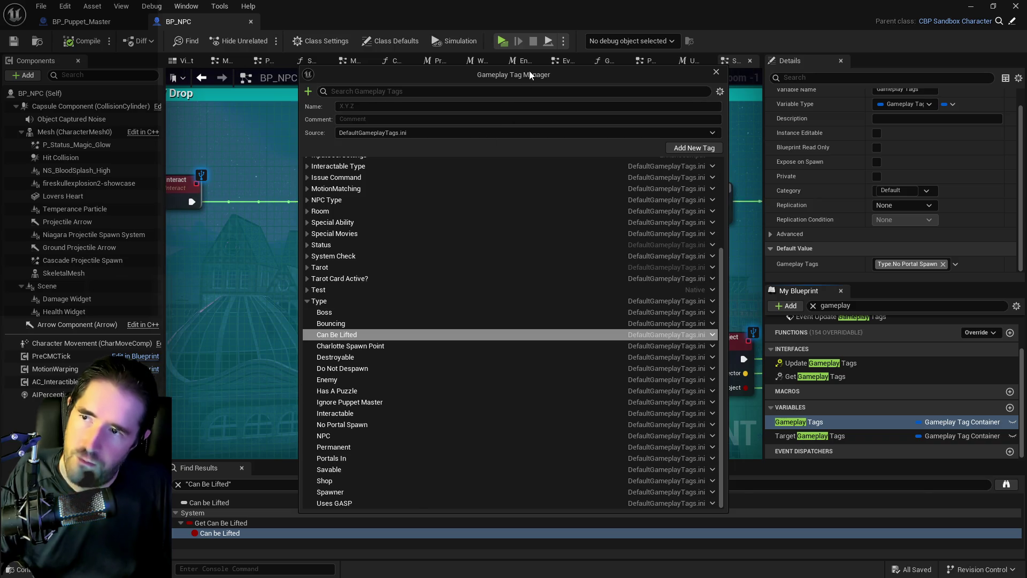
pyautogui.click(716, 72)
pyautogui.moveTo(878, 131); pyautogui.dragTo(773, 124)
pyautogui.press('Escape')
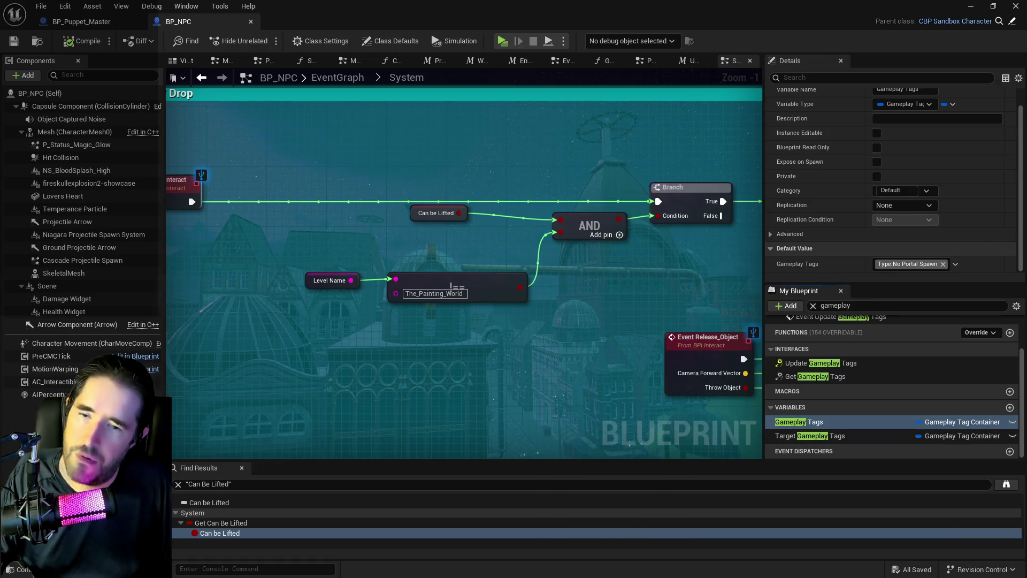
pyautogui.rightClick(465, 347)
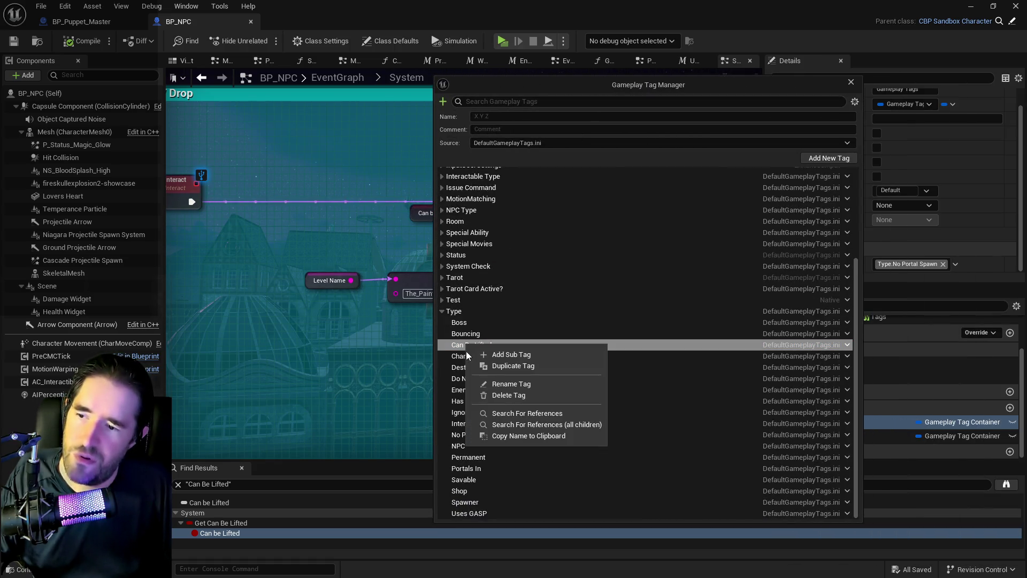
pyautogui.click(495, 396)
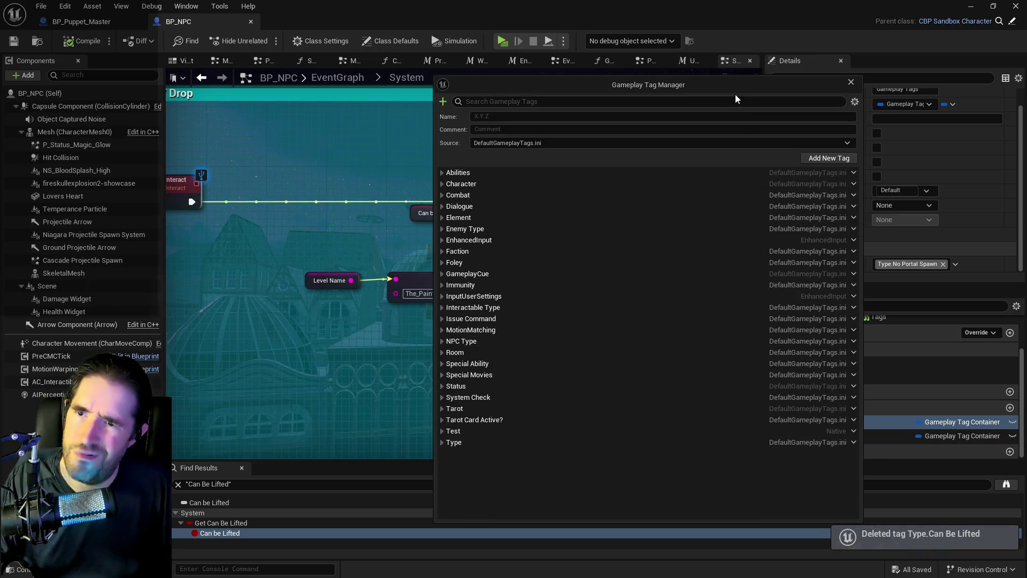
pyautogui.moveTo(735, 95); pyautogui.dragTo(1026, 102)
pyautogui.click(512, 220)
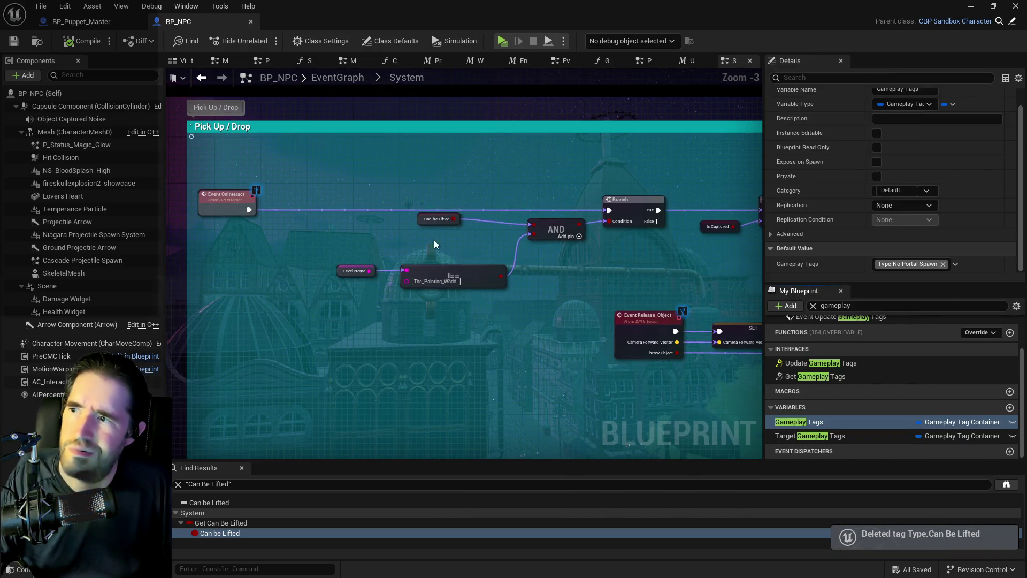
# Place a Gameplay Tags getter and attach a Has Tag node to it.
pyautogui.moveTo(799, 422)
pyautogui.mouseDown()
pyautogui.moveTo(399, 279)
pyautogui.moveTo(336, 239)
pyautogui.moveTo(422, 244)
pyautogui.moveTo(415, 234)
pyautogui.mouseUp()
pyautogui.click(376, 255)
pyautogui.write('get sav')
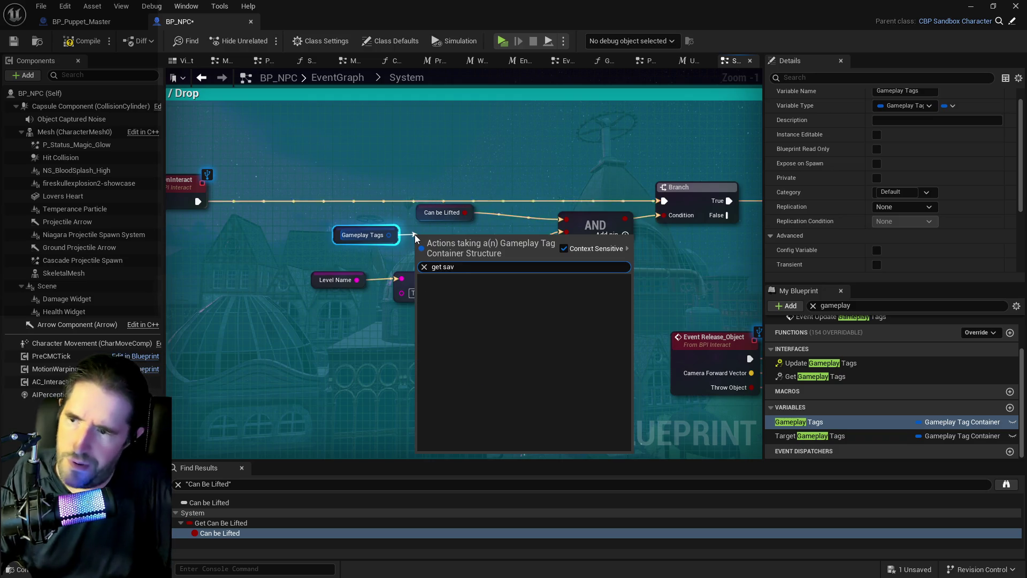
pyautogui.press('BackSpace')
pyautogui.press('BackSpace')
pyautogui.press('BackSpace')
pyautogui.press('BackSpace')
pyautogui.press('BackSpace')
pyautogui.press('BackSpace')
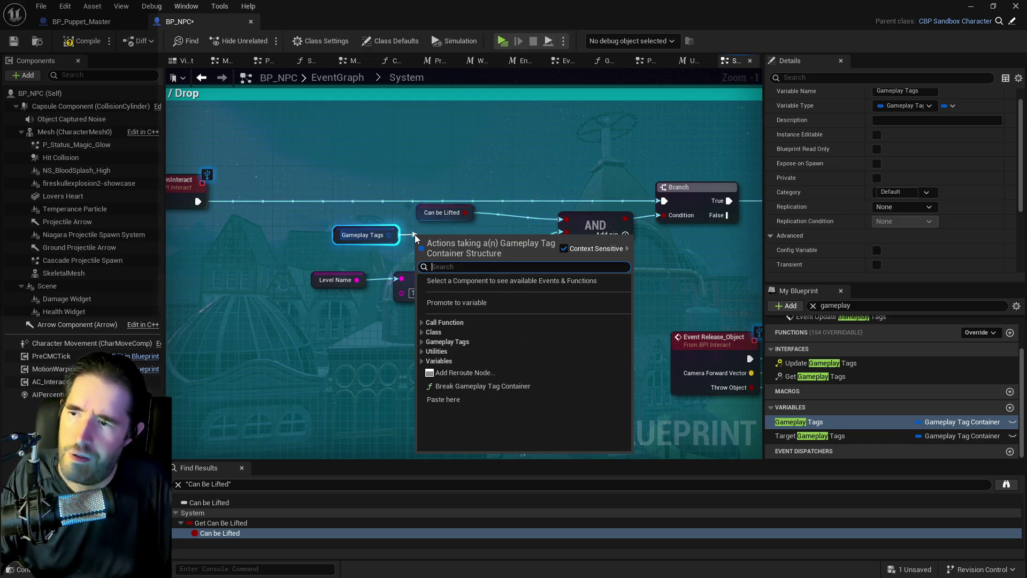
pyautogui.write('has tag')
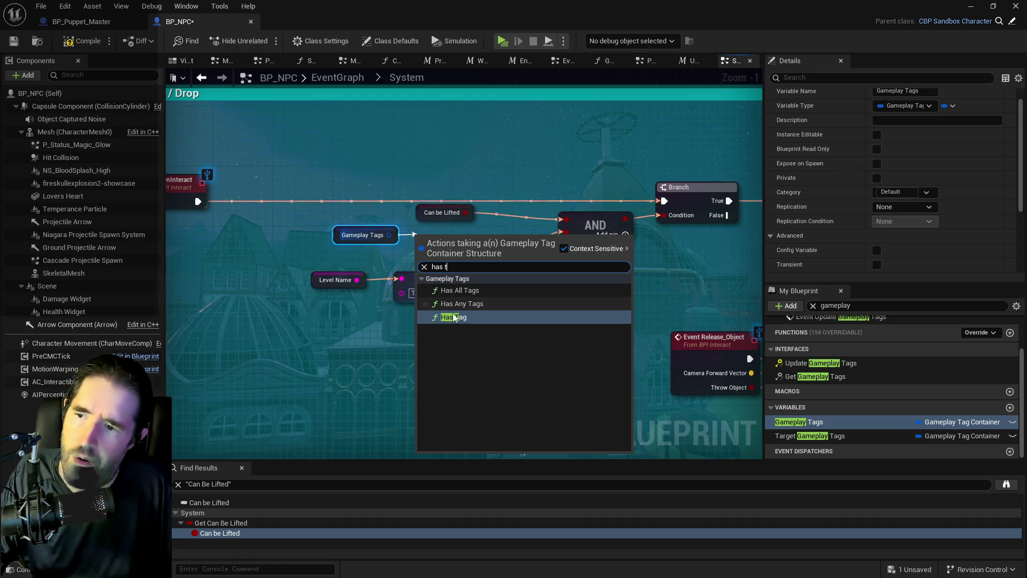
pyautogui.click(467, 299)
pyautogui.moveTo(469, 248); pyautogui.dragTo(478, 234)
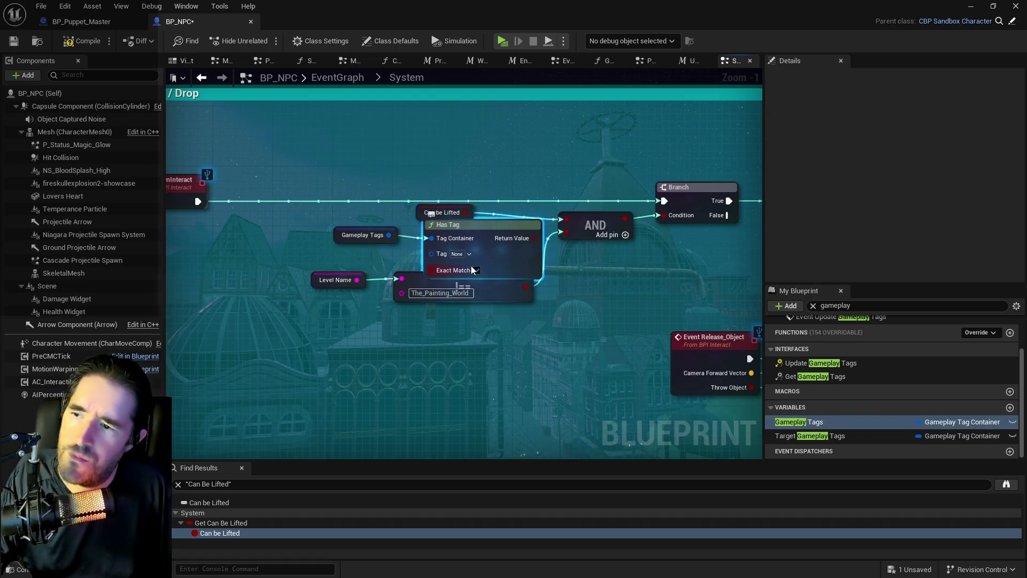
# Set Has Tag to Type.Savable, wire it into the AND, and delete Can be Lifted.
pyautogui.click(459, 254)
pyautogui.write('sav')
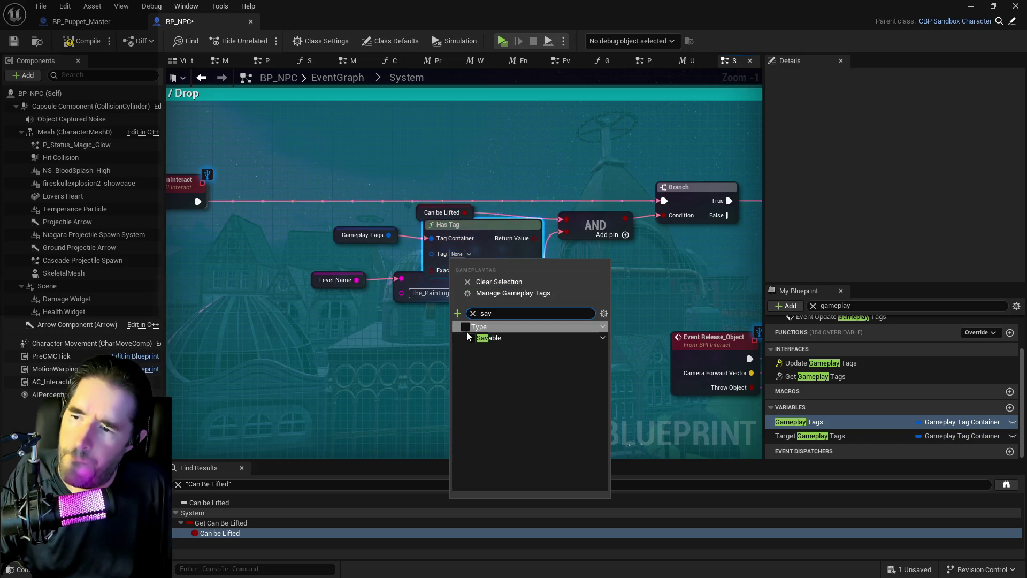
pyautogui.click(471, 338)
pyautogui.moveTo(528, 229); pyautogui.dragTo(506, 229)
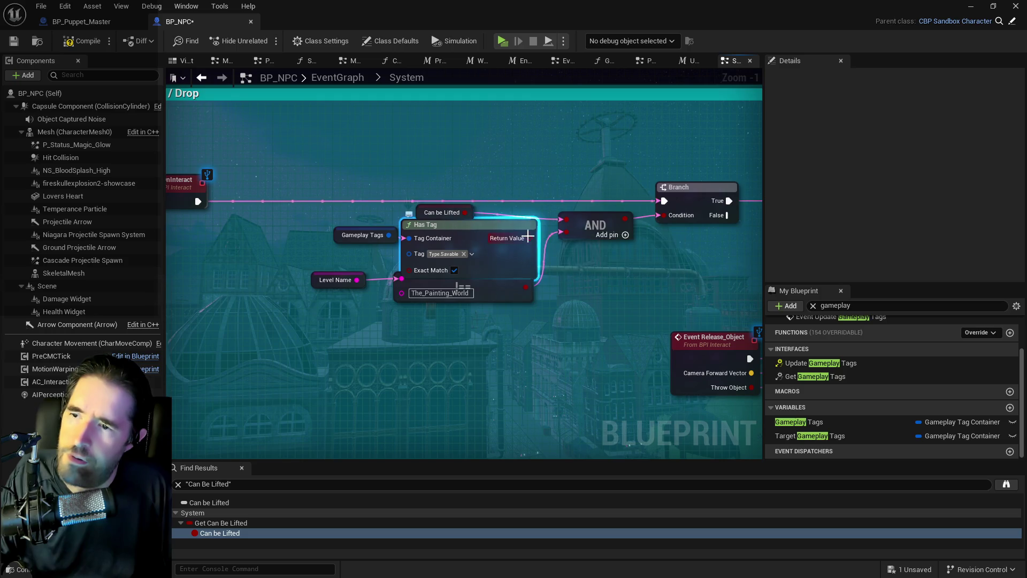
pyautogui.moveTo(567, 224); pyautogui.dragTo(567, 226)
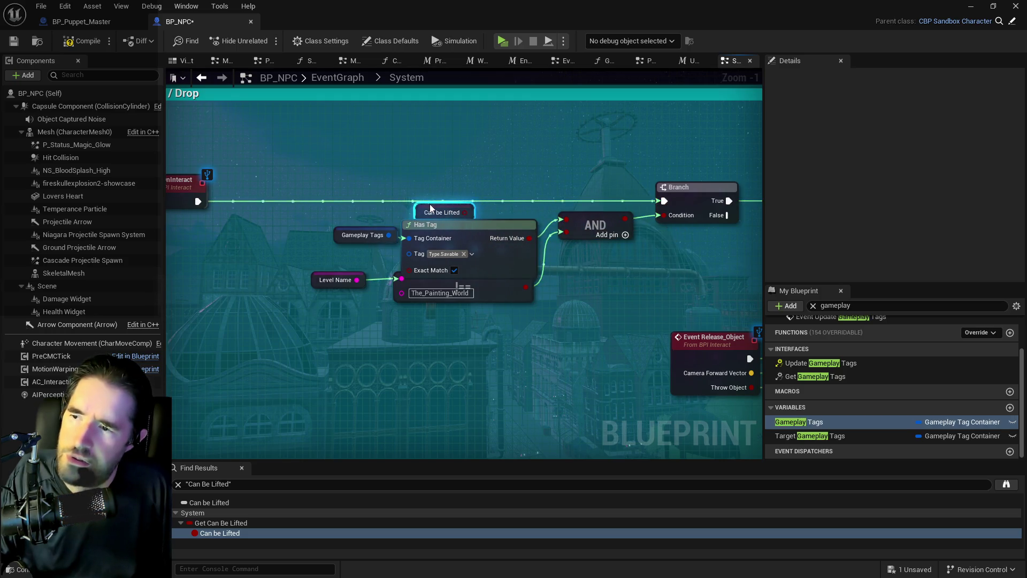
pyautogui.press('Delete')
pyautogui.moveTo(455, 237); pyautogui.dragTo(440, 222)
pyautogui.scroll(-2, 369, 252)
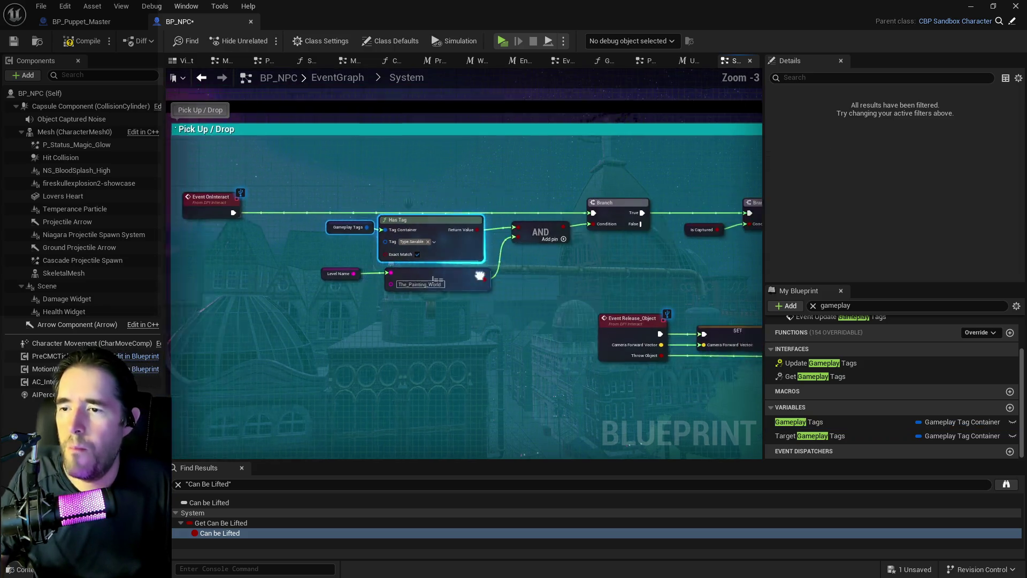
pyautogui.moveTo(369, 252); pyautogui.dragTo(302, 266)
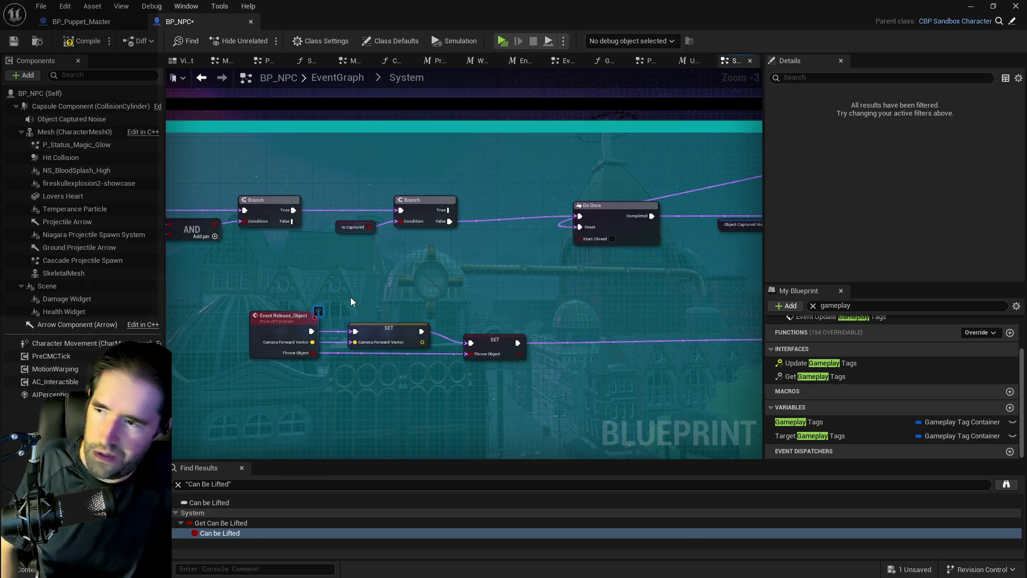
pyautogui.moveTo(351, 297); pyautogui.dragTo(641, 297)
pyautogui.scroll(1, 439, 265)
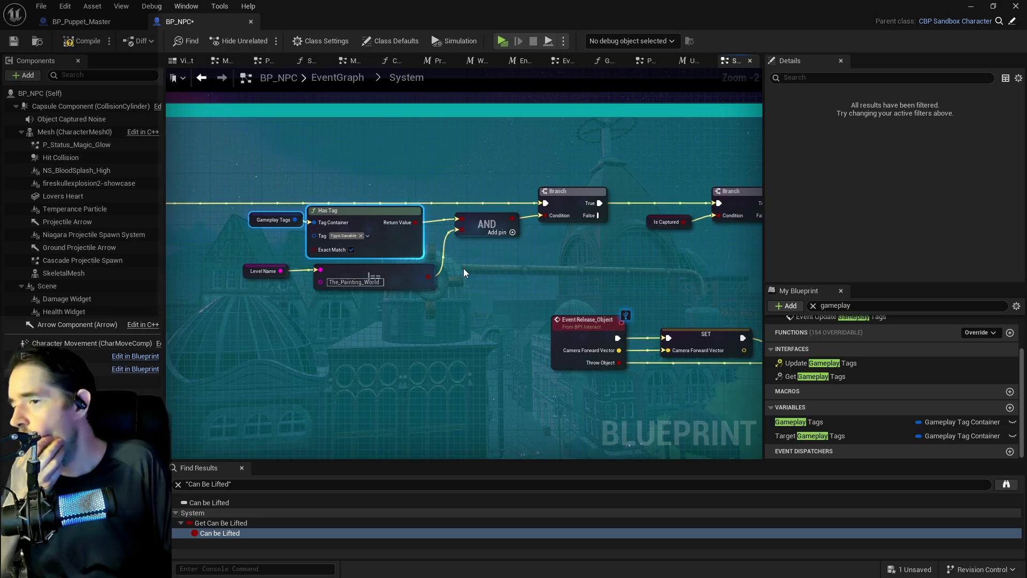
pyautogui.moveTo(463, 268)
pyautogui.mouseDown()
pyautogui.moveTo(241, 306)
pyautogui.moveTo(223, 294)
pyautogui.moveTo(311, 278)
pyautogui.mouseUp()
pyautogui.moveTo(480, 263); pyautogui.dragTo(162, 262)
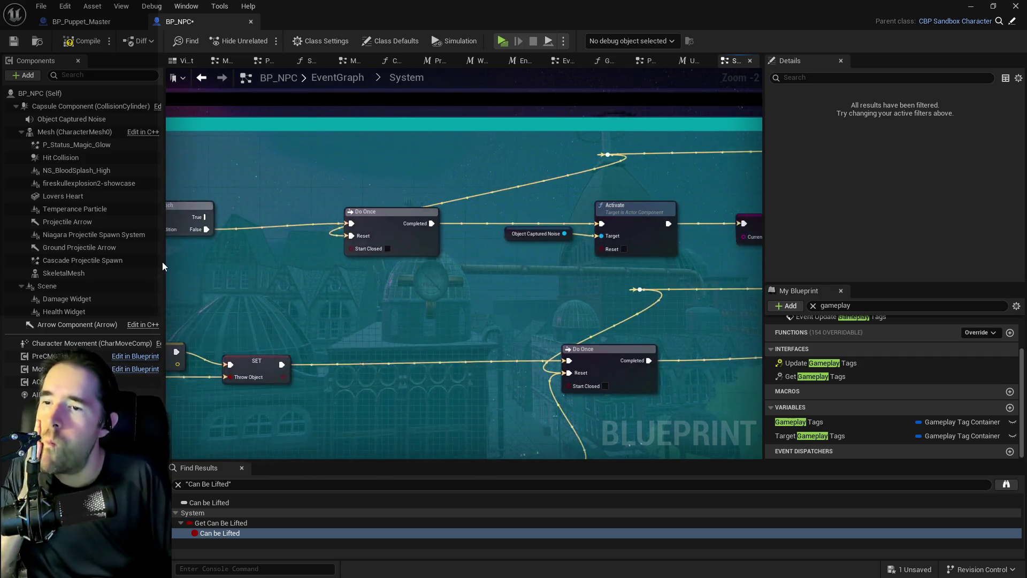
pyautogui.moveTo(293, 258); pyautogui.dragTo(165, 258)
pyautogui.scroll(-2, 296, 258)
pyautogui.moveTo(316, 256)
pyautogui.mouseDown()
pyautogui.moveTo(467, 246)
pyautogui.moveTo(314, 224)
pyautogui.mouseUp()
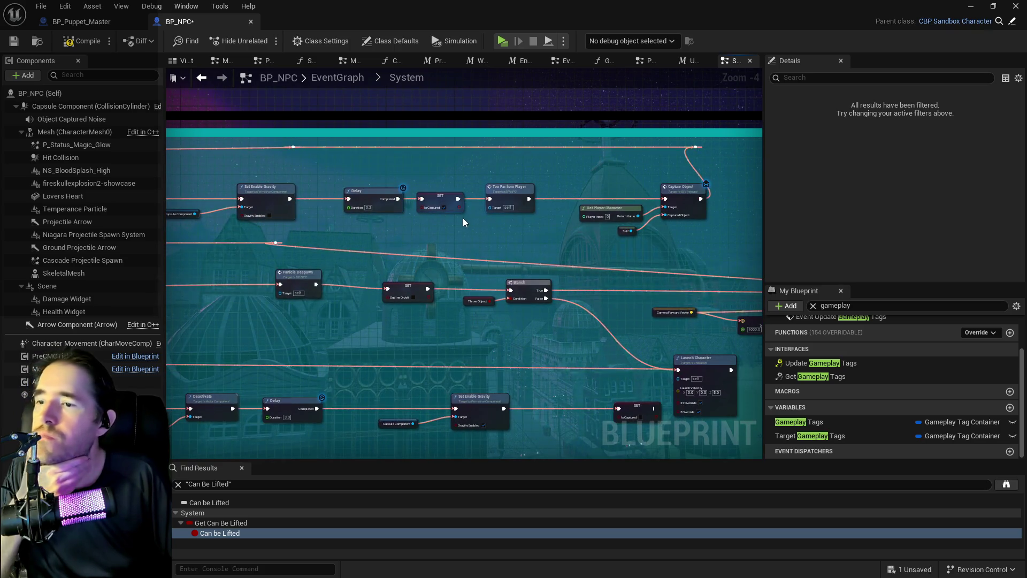
pyautogui.moveTo(446, 218); pyautogui.dragTo(810, 352)
pyautogui.moveTo(317, 253); pyautogui.dragTo(558, 239)
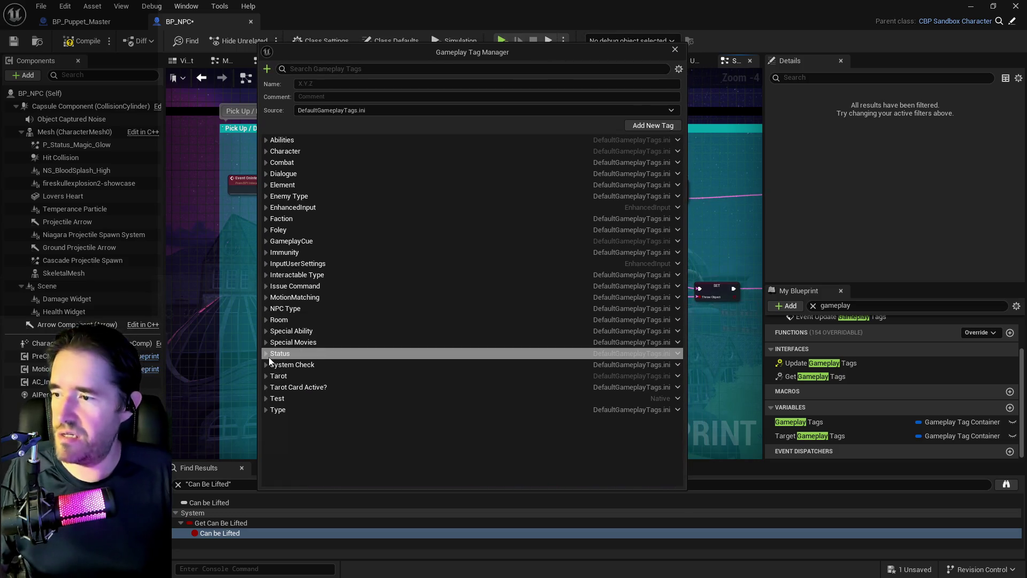
# Add a Captured sub tag under Status to create Status.Captured, then close the manager.
pyautogui.click(269, 358)
pyautogui.rightClick(279, 355)
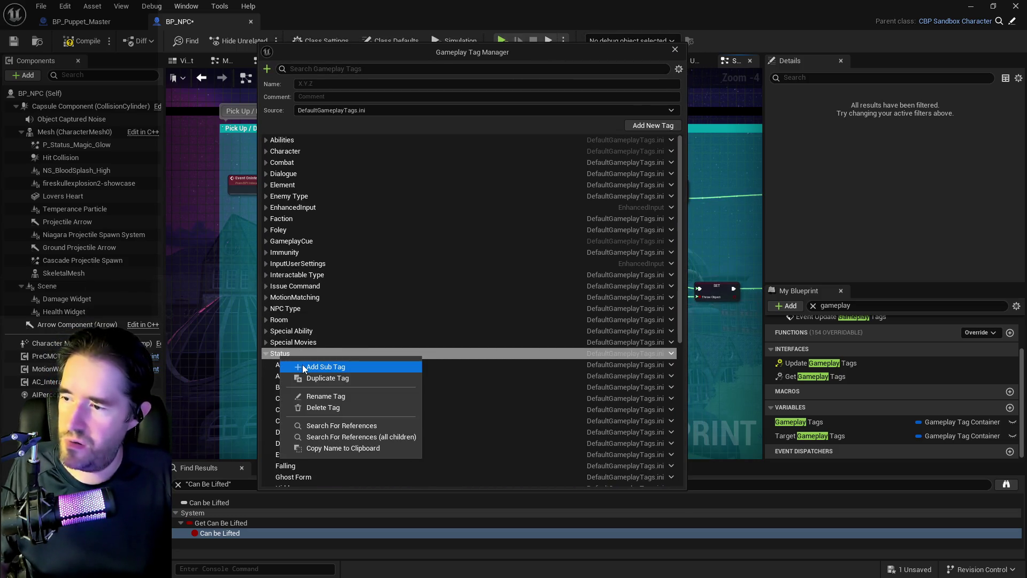
pyautogui.click(303, 364)
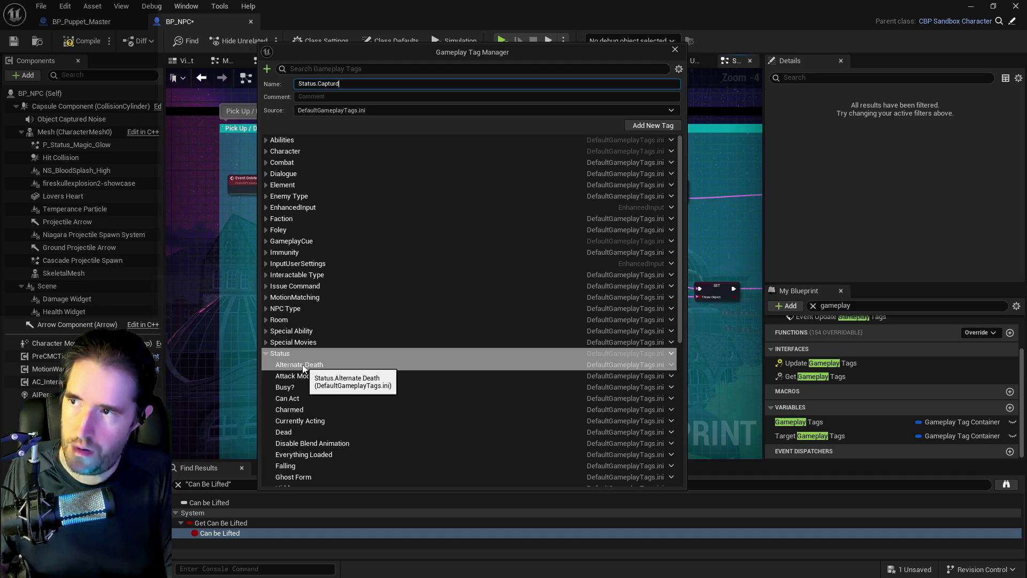
pyautogui.click(664, 126)
pyautogui.moveTo(494, 53); pyautogui.dragTo(1026, 56)
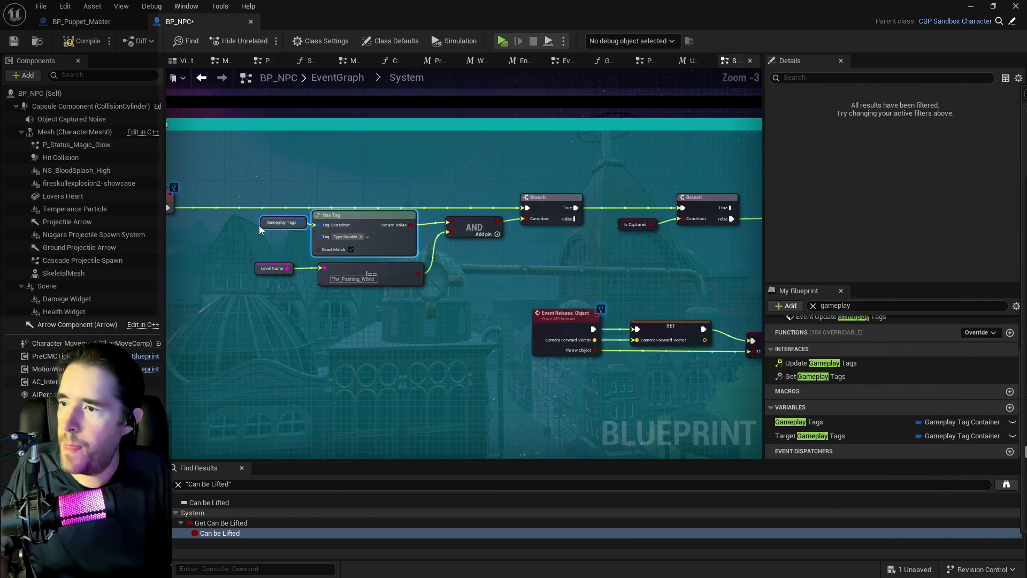
# Paste a copy of the Gameplay Tags Has Tag check and set its tag to Status.Captured.
pyautogui.moveTo(260, 228); pyautogui.dragTo(335, 245)
pyautogui.moveTo(456, 238)
pyautogui.mouseDown()
pyautogui.moveTo(483, 238)
pyautogui.moveTo(397, 249)
pyautogui.mouseUp()
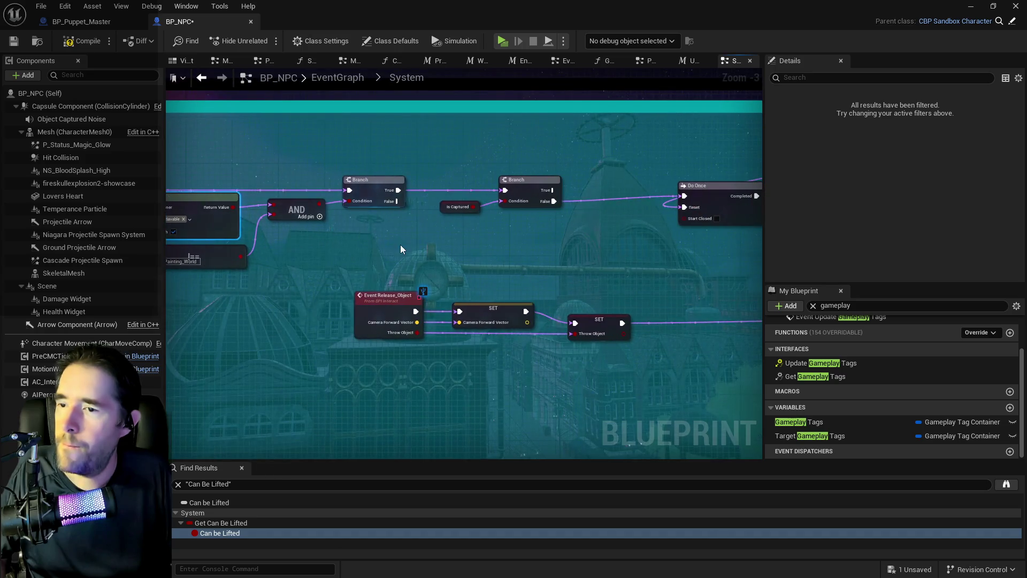
pyautogui.hotkey('ctrl', 'v')
pyautogui.click(467, 265)
pyautogui.write('captu')
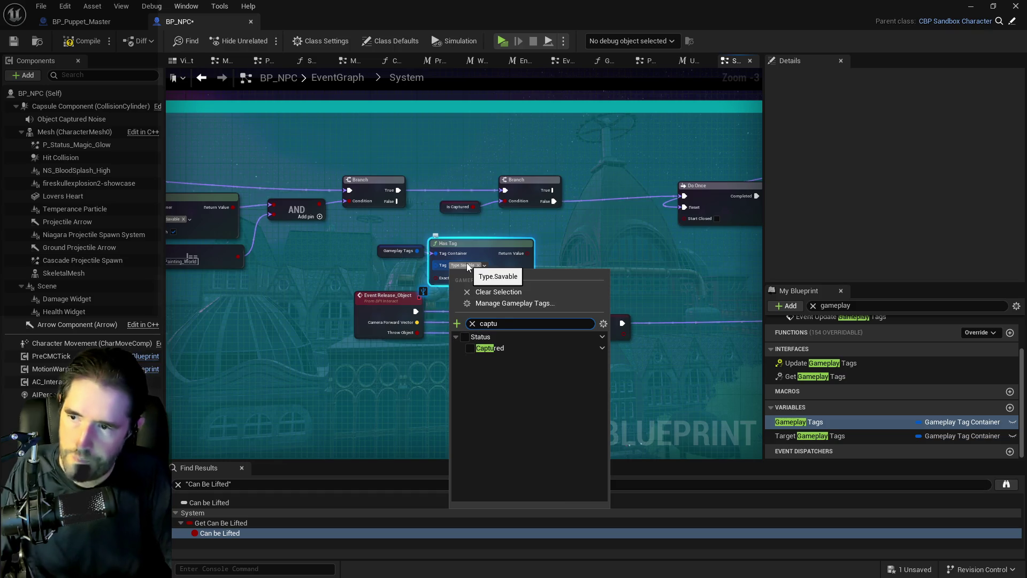
pyautogui.click(471, 348)
pyautogui.click(577, 234)
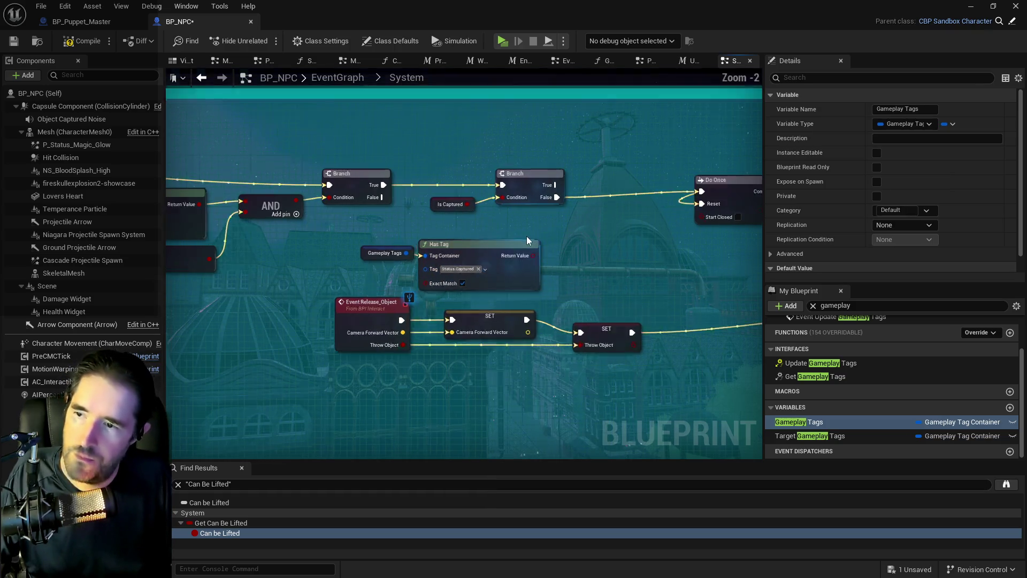
# Wire the Has Tag result into the Branch Condition, delete Is Captured, and tidy the nodes.
pyautogui.scroll(4, 526, 236)
pyautogui.moveTo(526, 262)
pyautogui.mouseDown()
pyautogui.moveTo(535, 265)
pyautogui.moveTo(491, 185)
pyautogui.mouseUp()
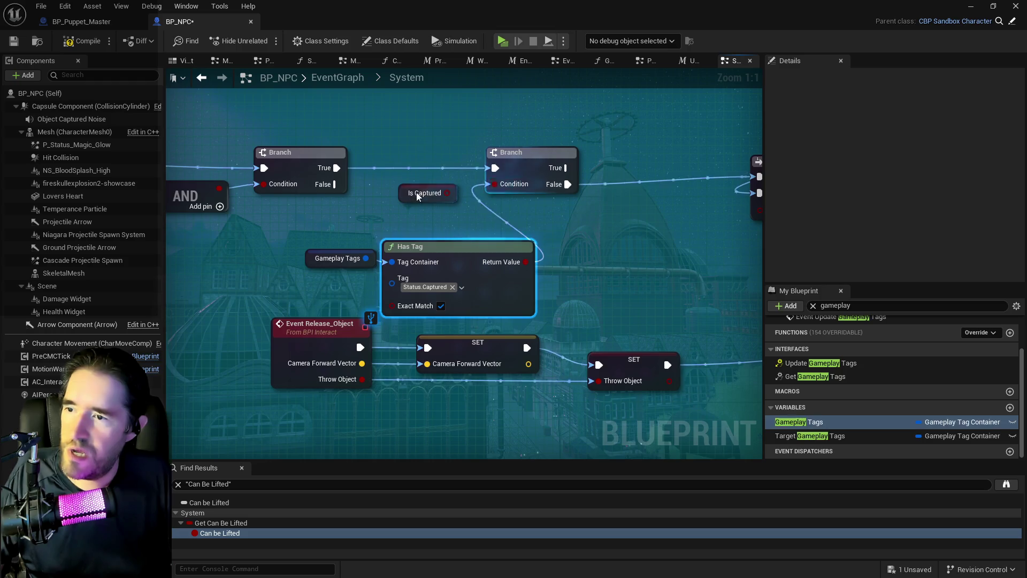
pyautogui.click(415, 198)
pyautogui.press('Delete')
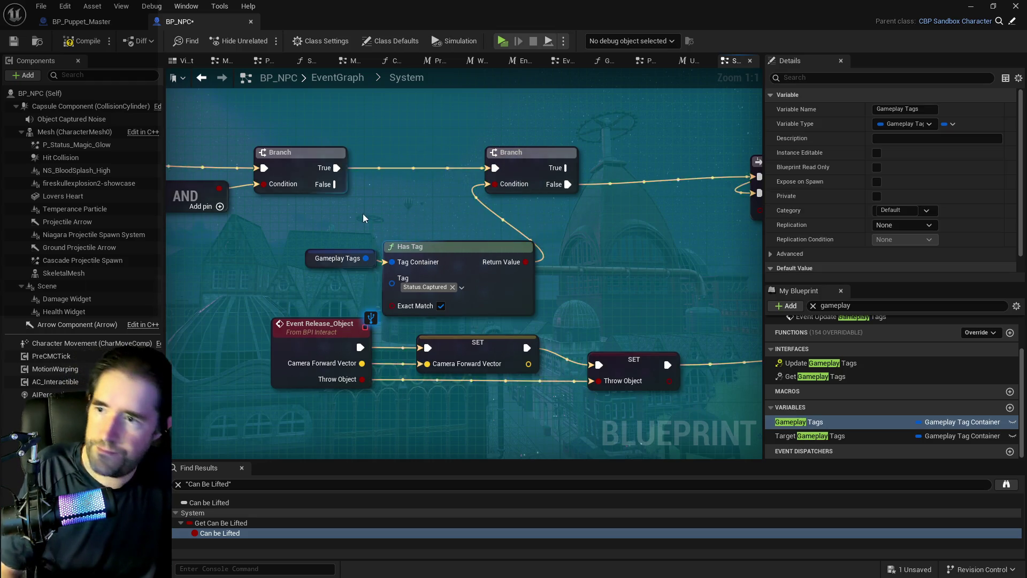
pyautogui.click(407, 249)
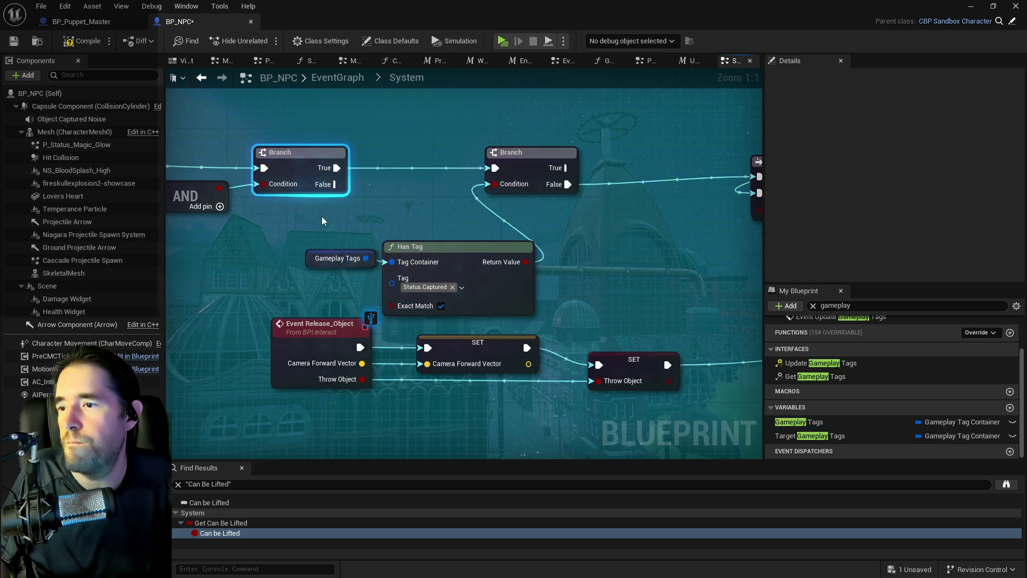
pyautogui.moveTo(322, 216); pyautogui.dragTo(452, 271)
pyautogui.moveTo(365, 262); pyautogui.dragTo(339, 235)
pyautogui.click(340, 235)
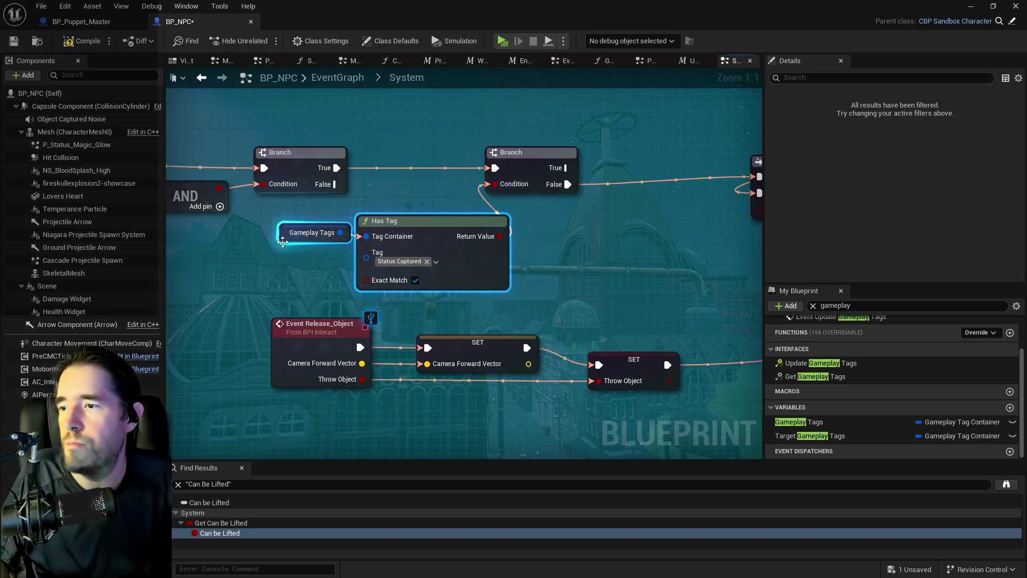
pyautogui.scroll(-2, 515, 259)
# Place a Gameplay Tags getter below the Delay node and attach an Add Gameplay Tag node.
pyautogui.moveTo(516, 259); pyautogui.dragTo(224, 244)
pyautogui.moveTo(417, 230); pyautogui.dragTo(300, 236)
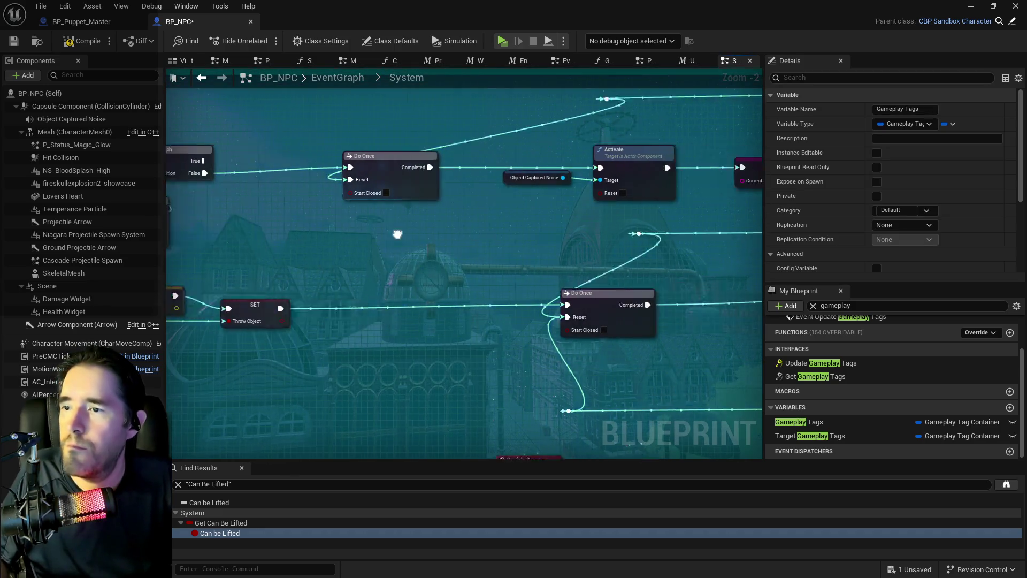
pyautogui.moveTo(482, 241); pyautogui.dragTo(257, 245)
pyautogui.moveTo(332, 251)
pyautogui.mouseDown()
pyautogui.moveTo(268, 251)
pyautogui.moveTo(517, 261)
pyautogui.moveTo(342, 246)
pyautogui.mouseUp()
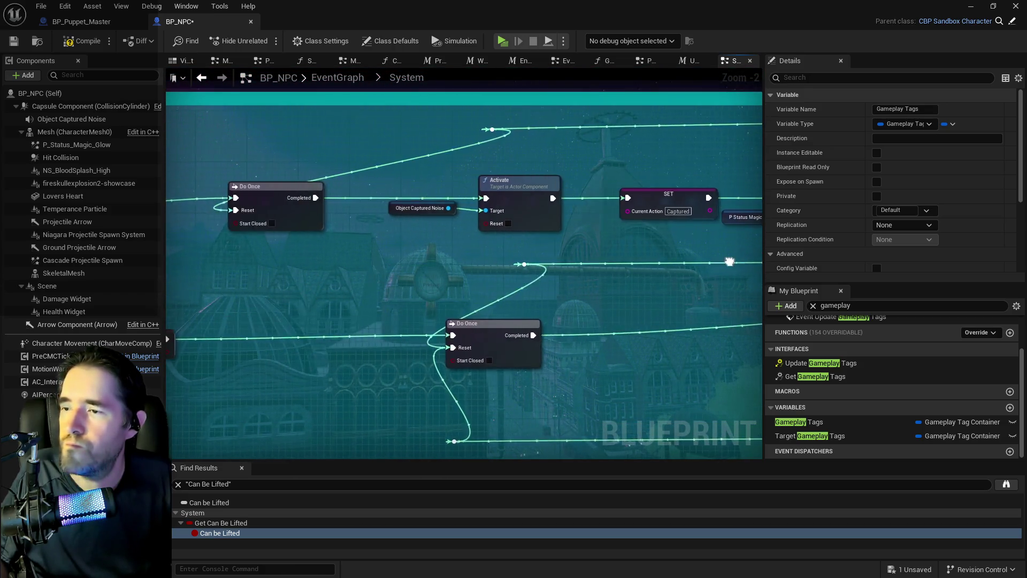
pyautogui.moveTo(482, 244); pyautogui.dragTo(374, 238)
pyautogui.moveTo(513, 241); pyautogui.dragTo(107, 228)
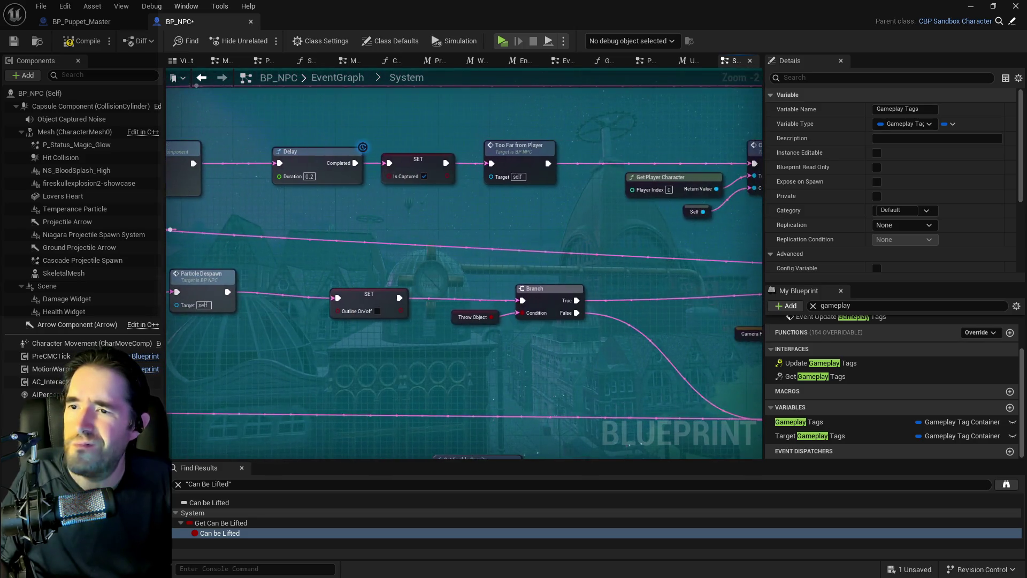
pyautogui.moveTo(799, 421); pyautogui.dragTo(318, 210)
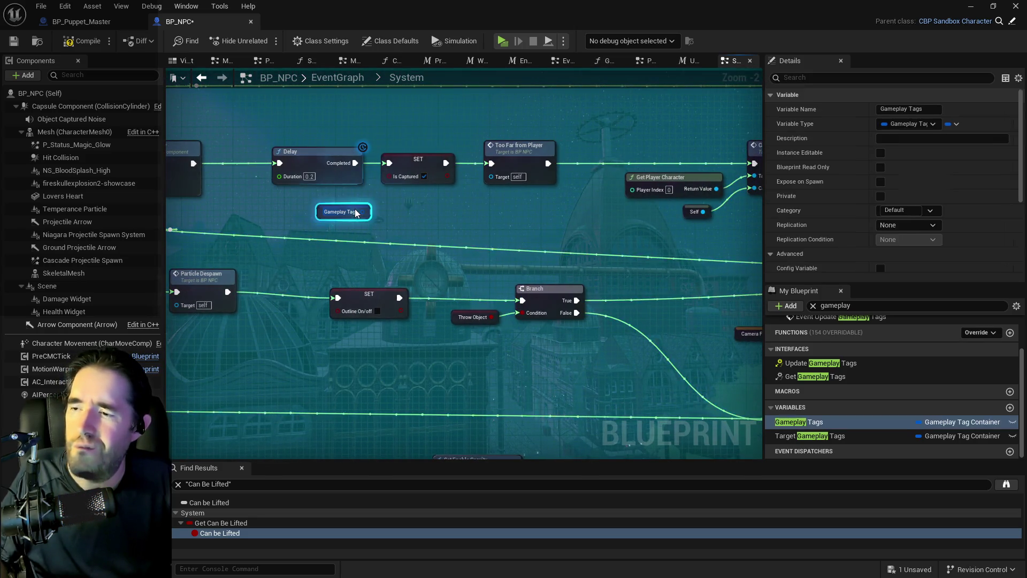
pyautogui.moveTo(390, 216); pyautogui.dragTo(408, 214)
pyautogui.write('add ta')
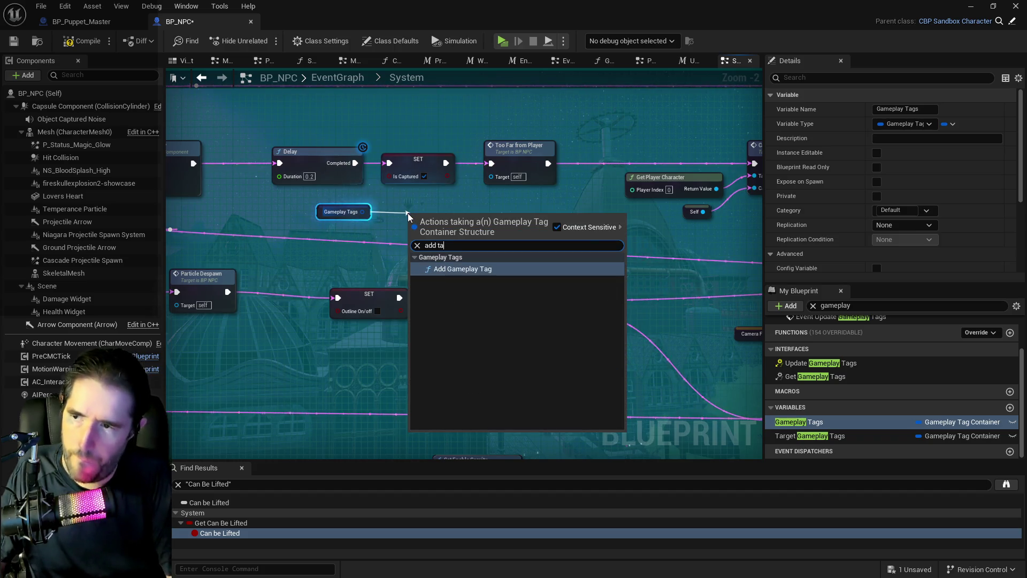
pyautogui.click(475, 271)
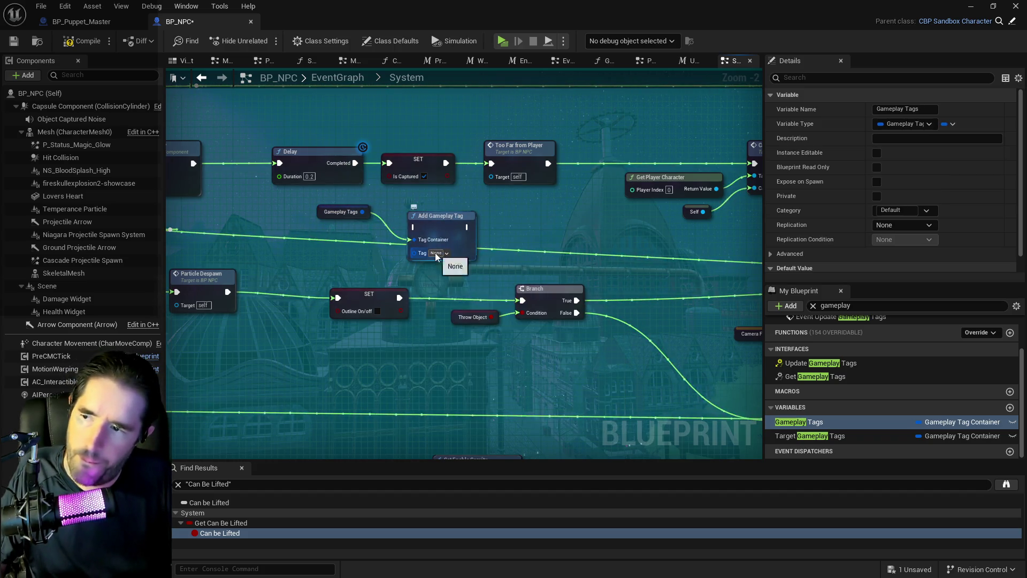
# Set the tag to Status.Captured and wire Add Gameplay Tag between Delay and Too Far from Player.
pyautogui.click(436, 254)
pyautogui.write('cap')
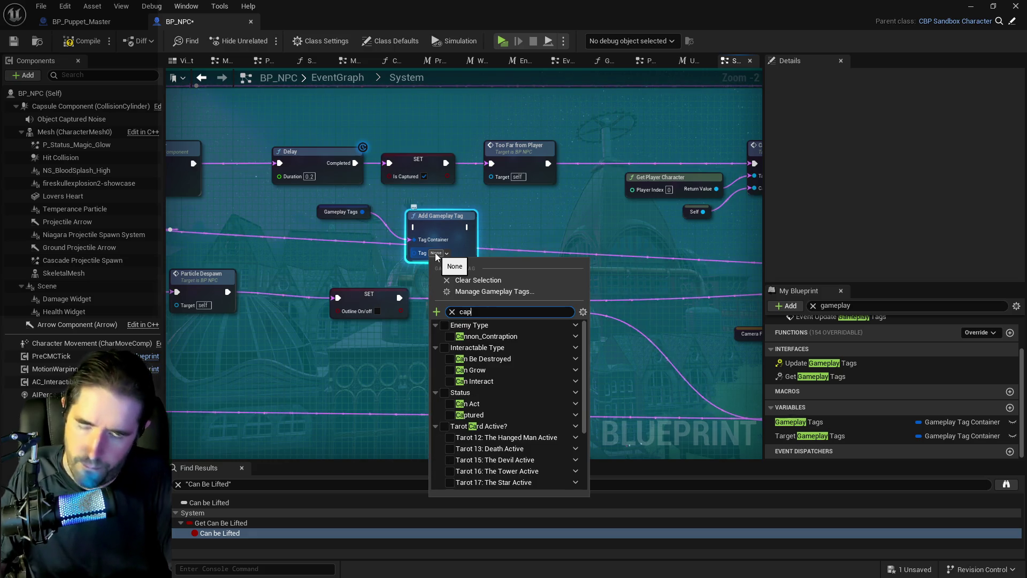
pyautogui.click(450, 337)
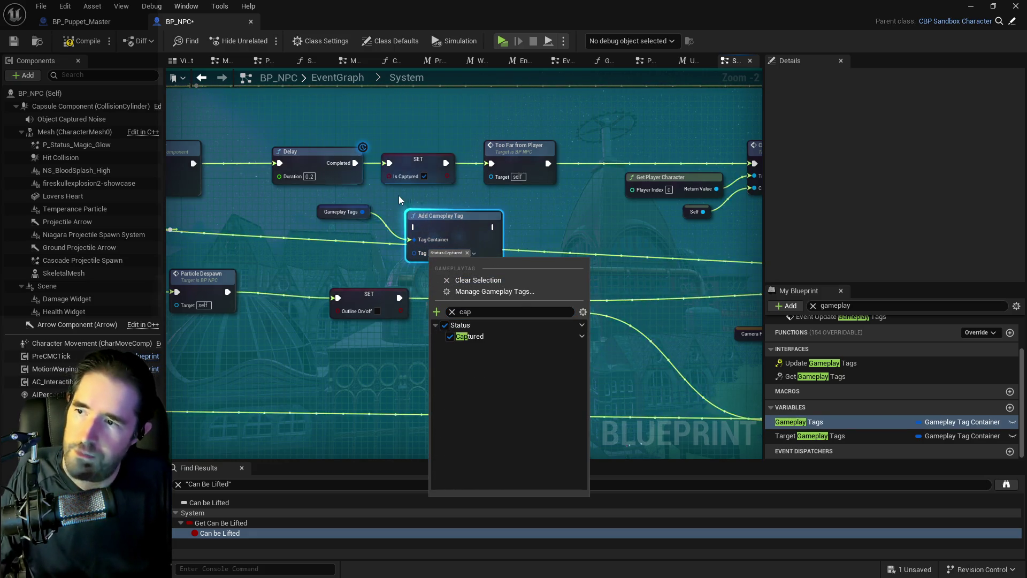
pyautogui.click(399, 195)
pyautogui.moveTo(377, 182); pyautogui.dragTo(416, 227)
pyautogui.moveTo(492, 226)
pyautogui.mouseDown()
pyautogui.moveTo(481, 211)
pyautogui.moveTo(494, 163)
pyautogui.mouseUp()
pyautogui.moveTo(516, 152); pyautogui.dragTo(593, 152)
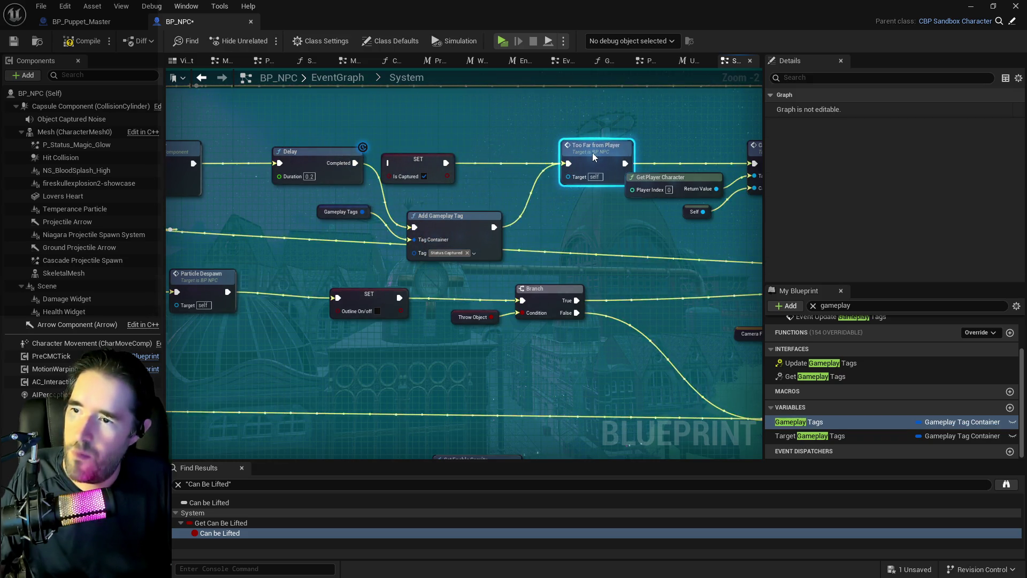
# Delete the SET Is Captured node and move Delay closer to Set Enable Gravity.
pyautogui.click(416, 158)
pyautogui.press('Delete')
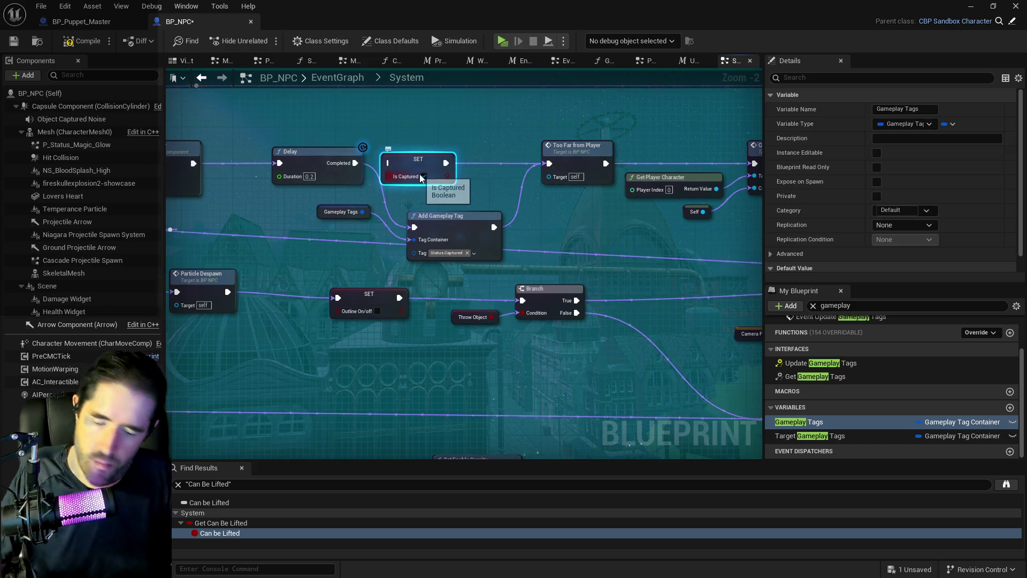
pyautogui.moveTo(428, 182); pyautogui.dragTo(532, 177)
pyautogui.moveTo(439, 158); pyautogui.dragTo(390, 154)
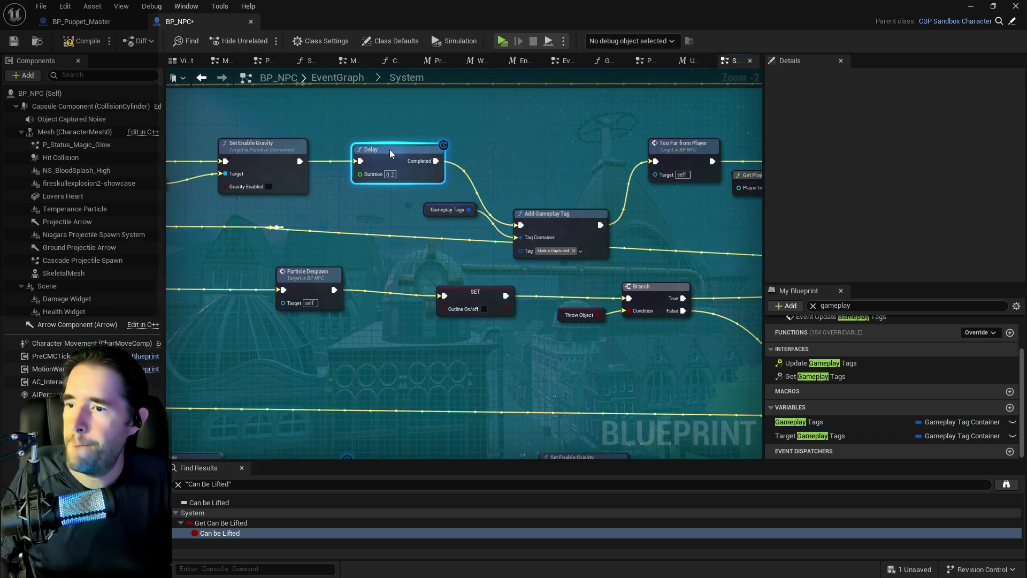
# Line up the Gameplay Tags getter and Add Gameplay Tag node in the main chain row.
pyautogui.click(448, 209)
pyautogui.keyDown('ctrl'); pyautogui.click(561, 230); pyautogui.keyUp('ctrl')
pyautogui.moveTo(562, 230)
pyautogui.mouseDown()
pyautogui.moveTo(581, 159)
pyautogui.moveTo(569, 164)
pyautogui.mouseUp()
pyautogui.click(445, 149)
pyautogui.moveTo(445, 148); pyautogui.dragTo(445, 170)
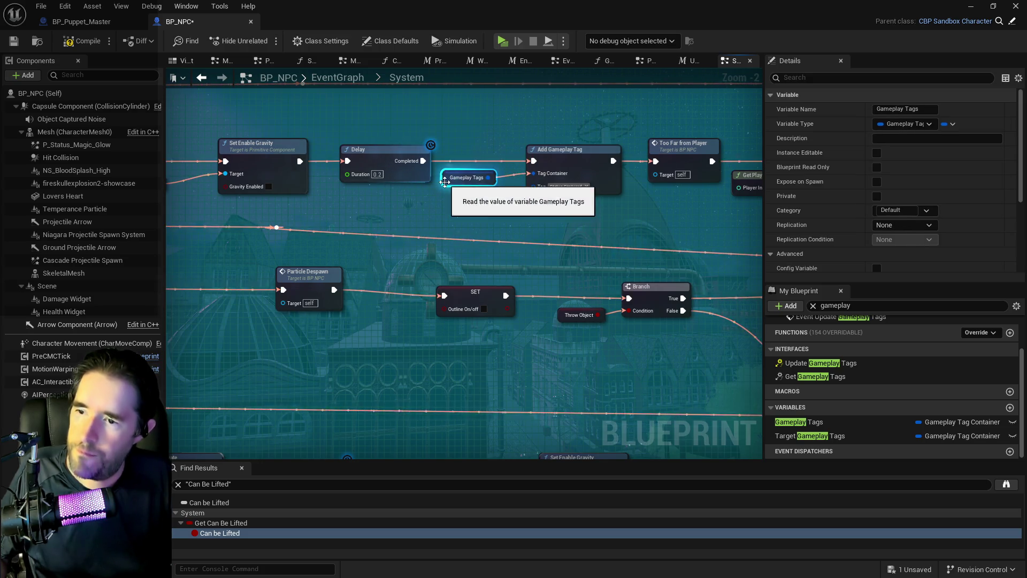
pyautogui.scroll(-3, 407, 214)
pyautogui.scroll(2, 374, 244)
pyautogui.scroll(1, 374, 243)
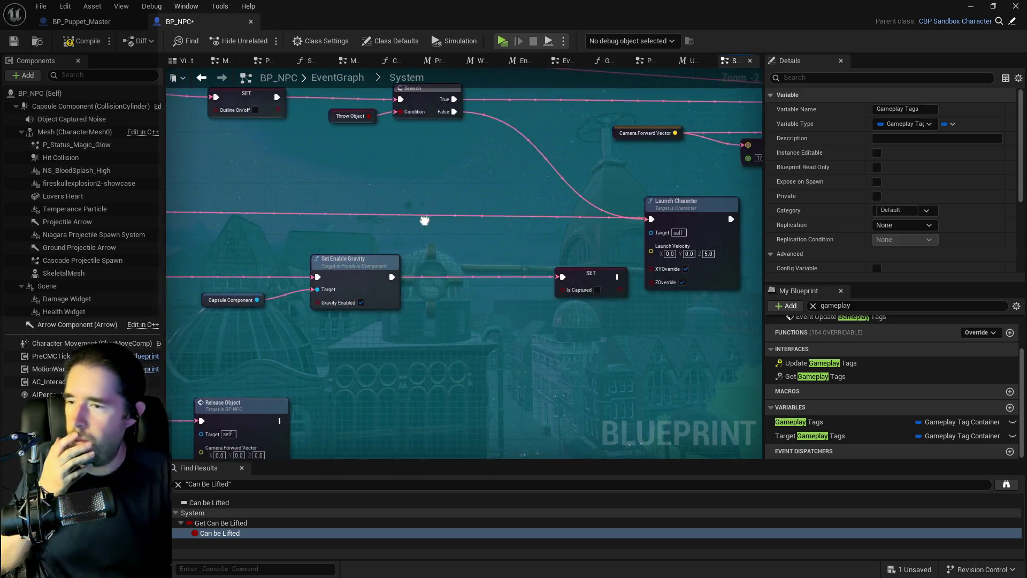
pyautogui.click(446, 316)
# Add a Gameplay Tags getter with a Remove Gameplay Tag node set to Status.Captured.
pyautogui.moveTo(799, 421)
pyautogui.mouseDown()
pyautogui.moveTo(465, 322)
pyautogui.moveTo(516, 332)
pyautogui.mouseUp()
pyautogui.write('remove t')
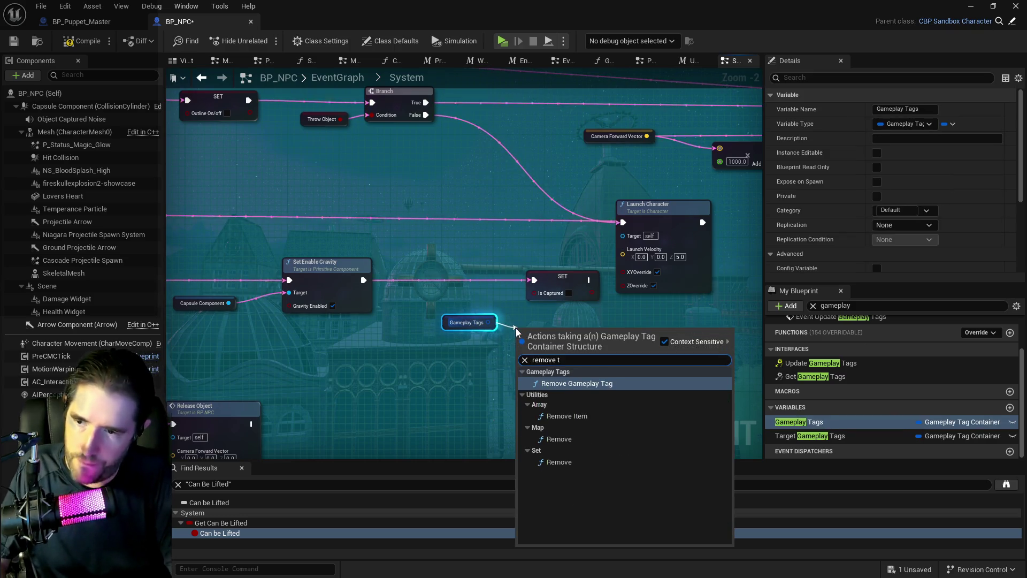
pyautogui.click(554, 383)
pyautogui.click(543, 370)
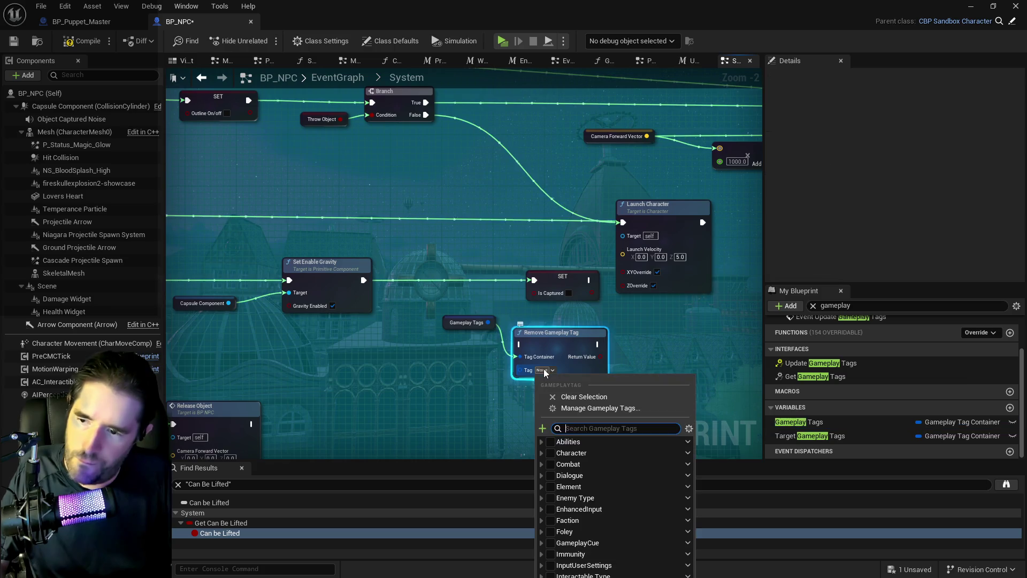
pyautogui.write('capt')
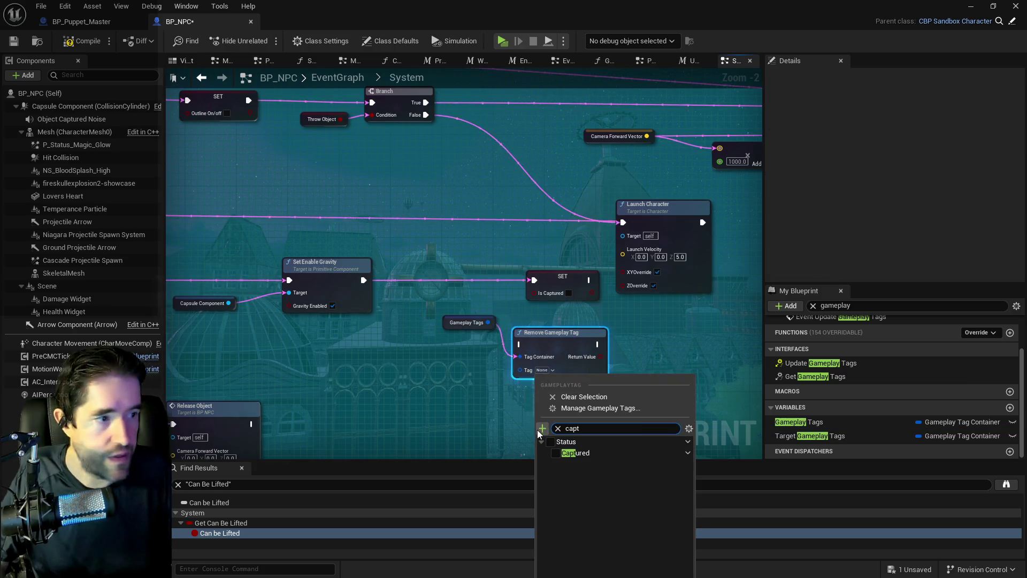
pyautogui.click(555, 452)
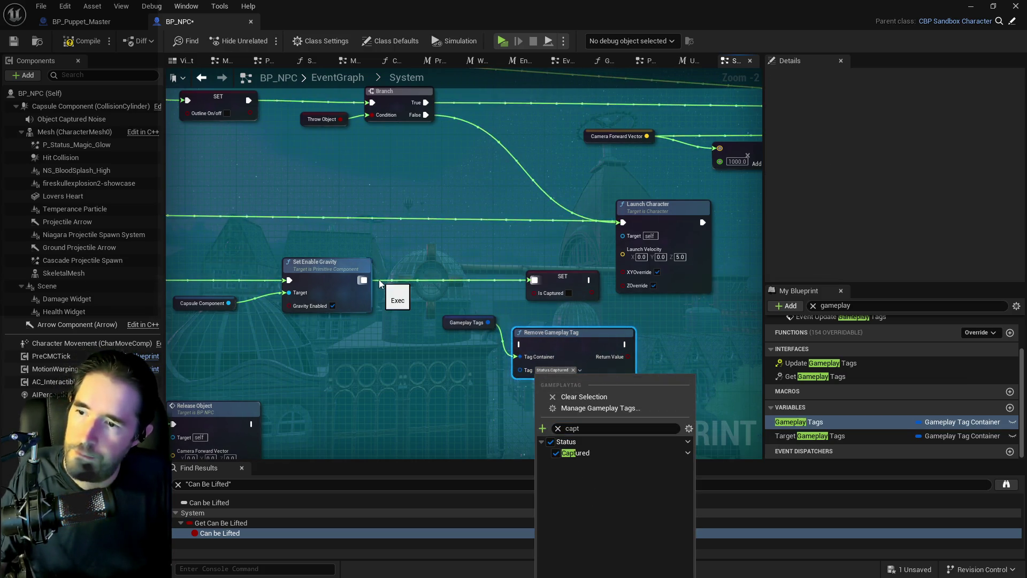
# Wire Set Enable Gravity into Remove Gameplay Tag, delete SET Is Captured, and align the nodes.
pyautogui.moveTo(364, 279); pyautogui.dragTo(521, 344)
pyautogui.click(562, 283)
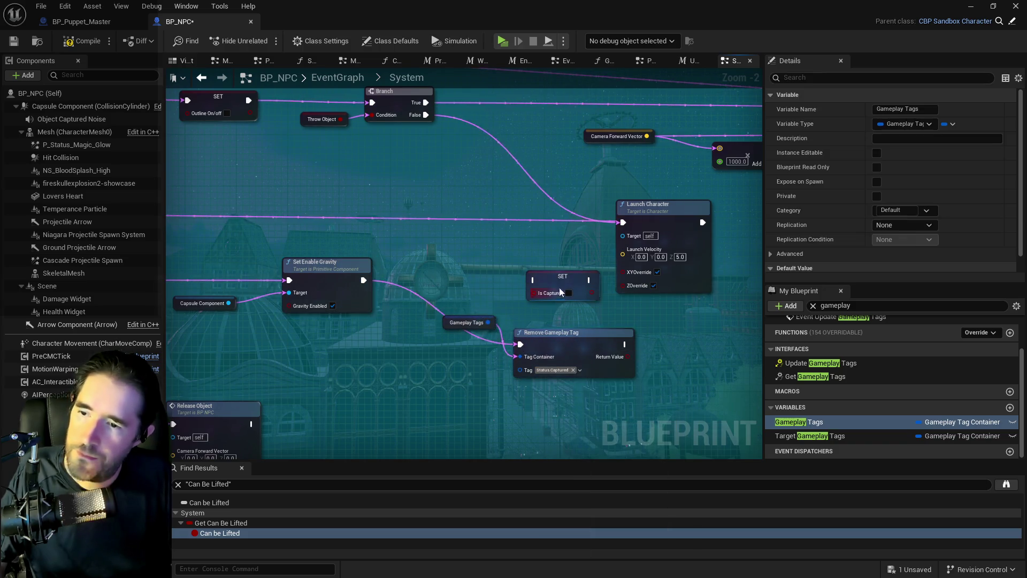
pyautogui.press('Delete')
pyautogui.moveTo(586, 337)
pyautogui.mouseDown()
pyautogui.moveTo(541, 277)
pyautogui.moveTo(565, 262)
pyautogui.moveTo(565, 276)
pyautogui.mouseUp()
pyautogui.moveTo(450, 323); pyautogui.dragTo(410, 304)
pyautogui.keyDown('ctrl'); pyautogui.click(512, 310); pyautogui.keyUp('ctrl')
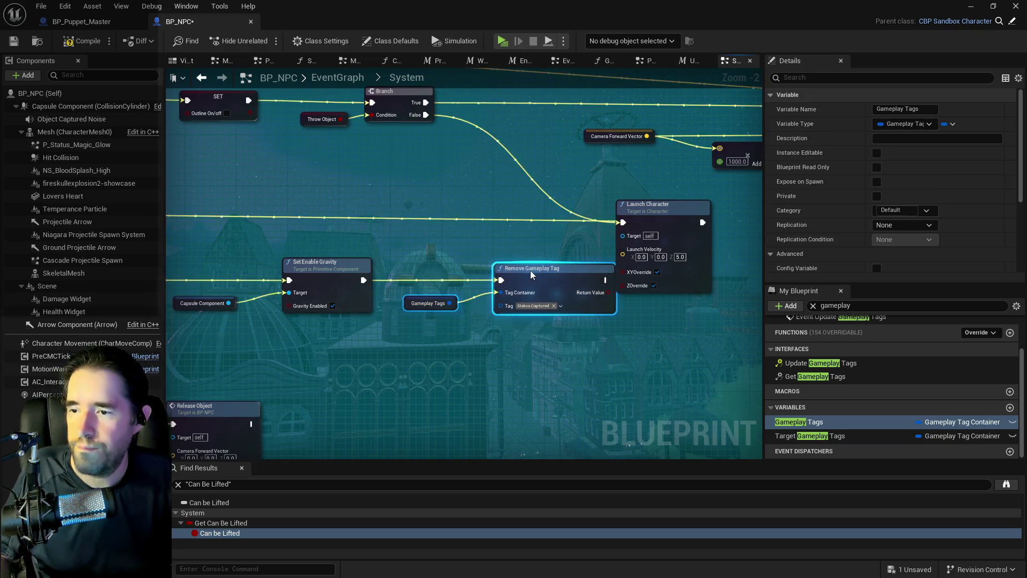
pyautogui.moveTo(512, 309); pyautogui.dragTo(490, 310)
# Paste a Remove Gameplay Tag node between the Branch True output and Release Object.
pyautogui.moveTo(531, 205)
pyautogui.mouseDown()
pyautogui.moveTo(461, 206)
pyautogui.moveTo(720, 219)
pyautogui.mouseUp()
pyautogui.scroll(-4, 505, 354)
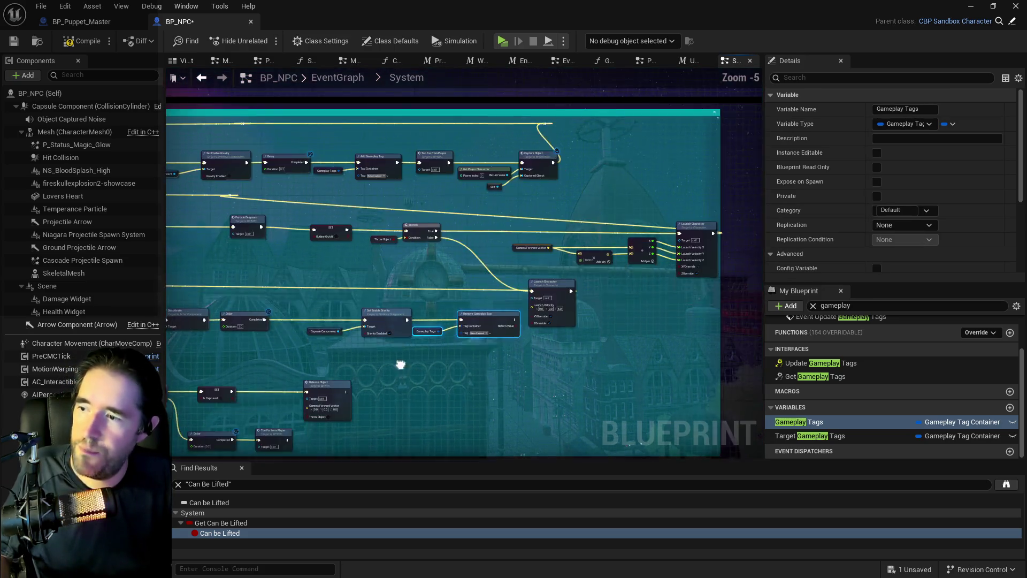
pyautogui.scroll(4, 458, 284)
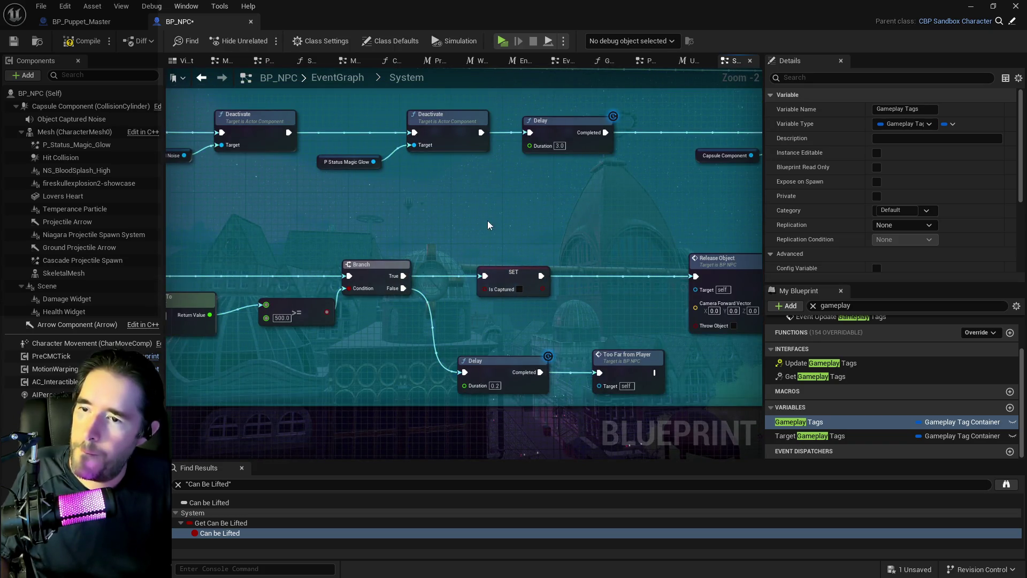
pyautogui.hotkey('ctrl', 'v')
pyautogui.moveTo(403, 276)
pyautogui.mouseDown()
pyautogui.moveTo(712, 237)
pyautogui.moveTo(511, 222)
pyautogui.mouseUp()
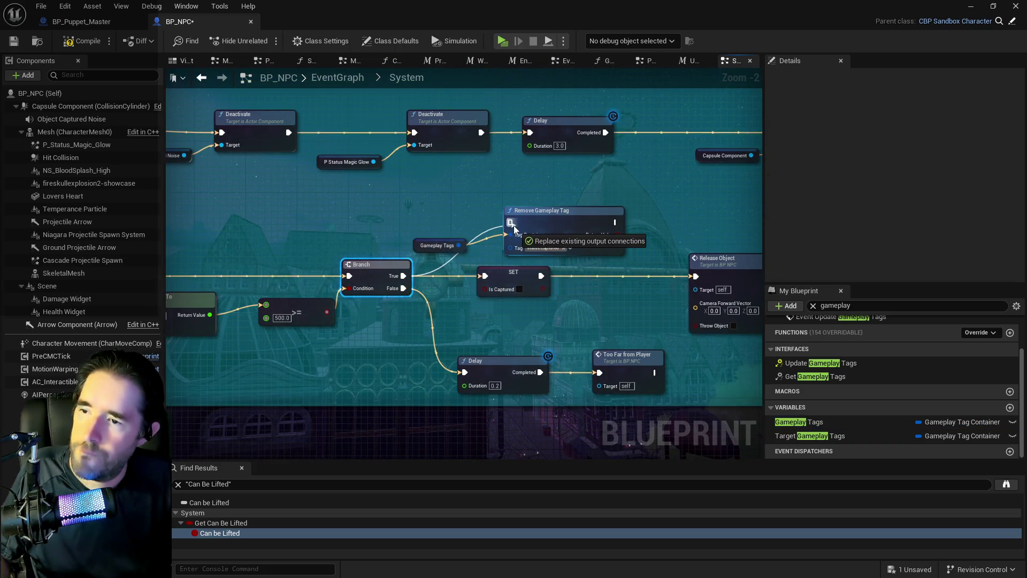
pyautogui.moveTo(615, 222)
pyautogui.mouseDown()
pyautogui.moveTo(657, 273)
pyautogui.moveTo(696, 277)
pyautogui.mouseUp()
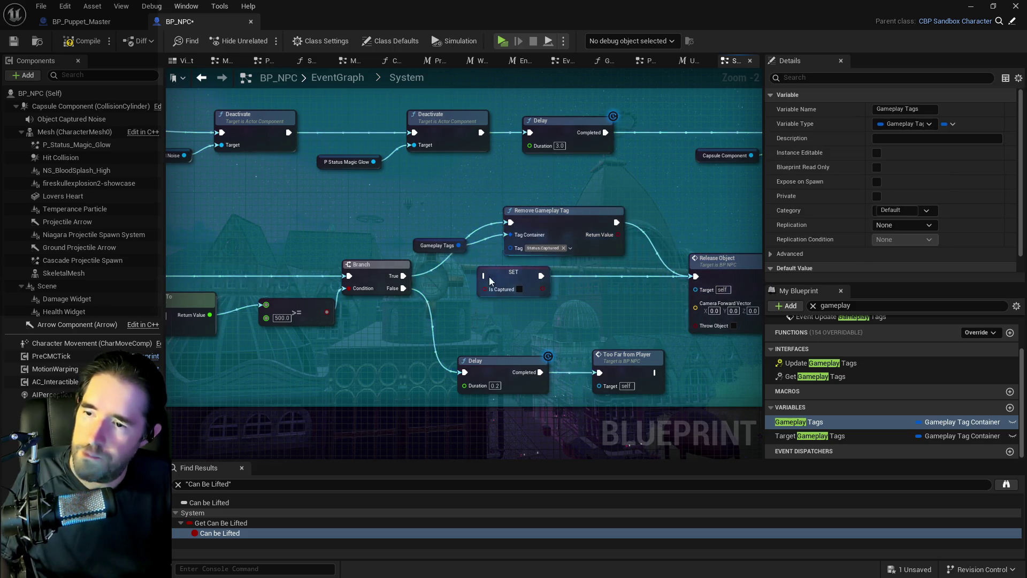
pyautogui.moveTo(438, 200)
pyautogui.mouseDown()
pyautogui.moveTo(567, 230)
pyautogui.moveTo(580, 279)
pyautogui.moveTo(764, 275)
pyautogui.moveTo(557, 252)
pyautogui.moveTo(637, 261)
pyautogui.moveTo(455, 224)
pyautogui.moveTo(321, 300)
pyautogui.moveTo(279, 345)
pyautogui.moveTo(469, 347)
pyautogui.mouseUp()
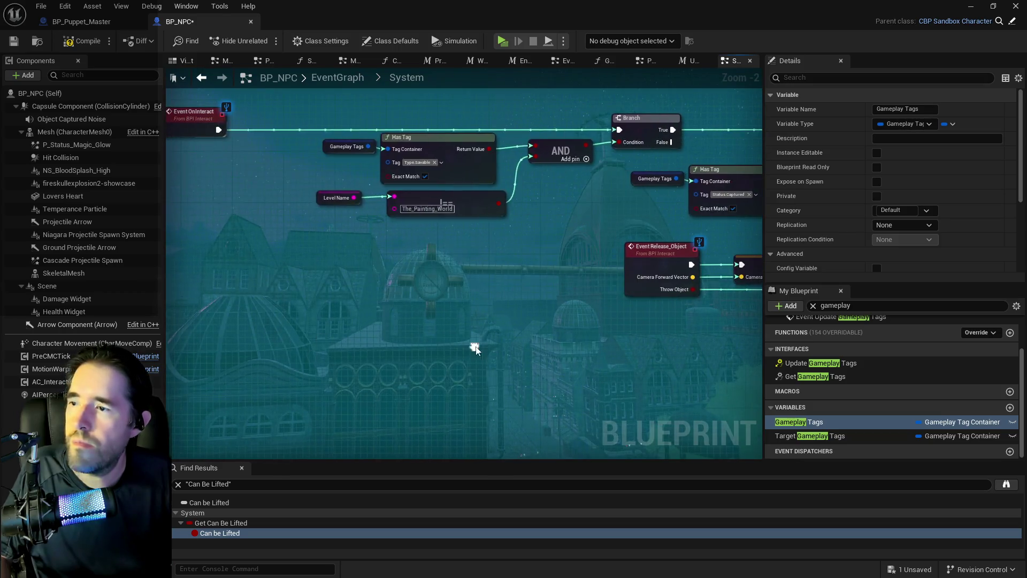
# Paste a Has Tag check into the Branch Condition and delete the Is Captured getter.
pyautogui.moveTo(555, 174)
pyautogui.mouseDown()
pyautogui.moveTo(451, 151)
pyautogui.moveTo(245, 137)
pyautogui.mouseUp()
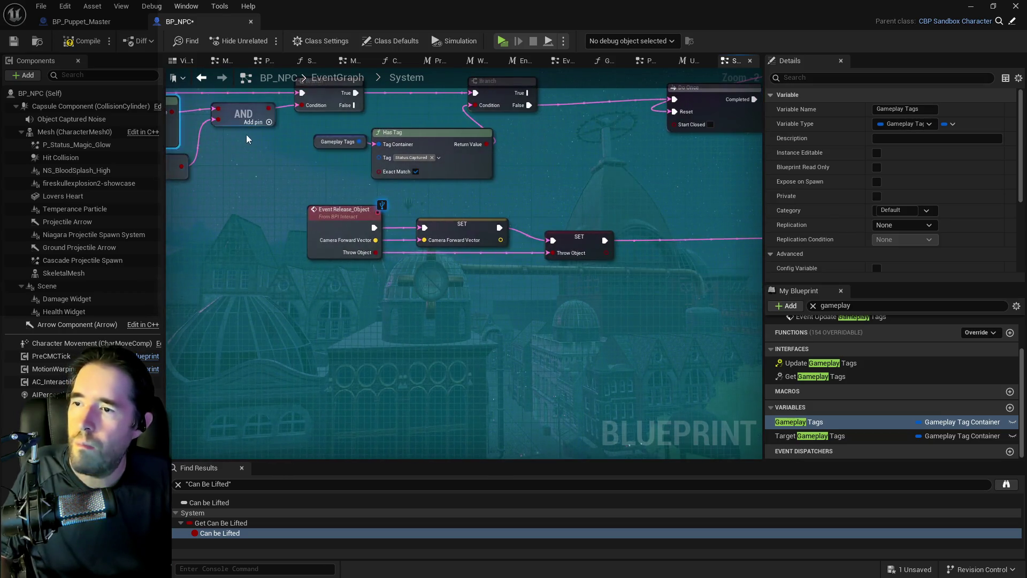
pyautogui.moveTo(439, 161); pyautogui.dragTo(291, 188)
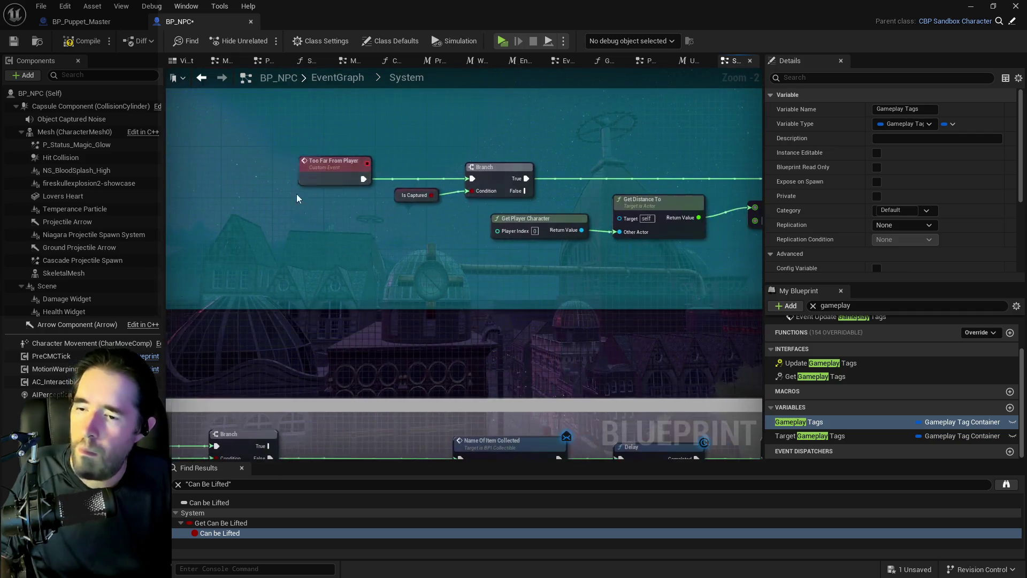
pyautogui.hotkey('ctrl', 'v')
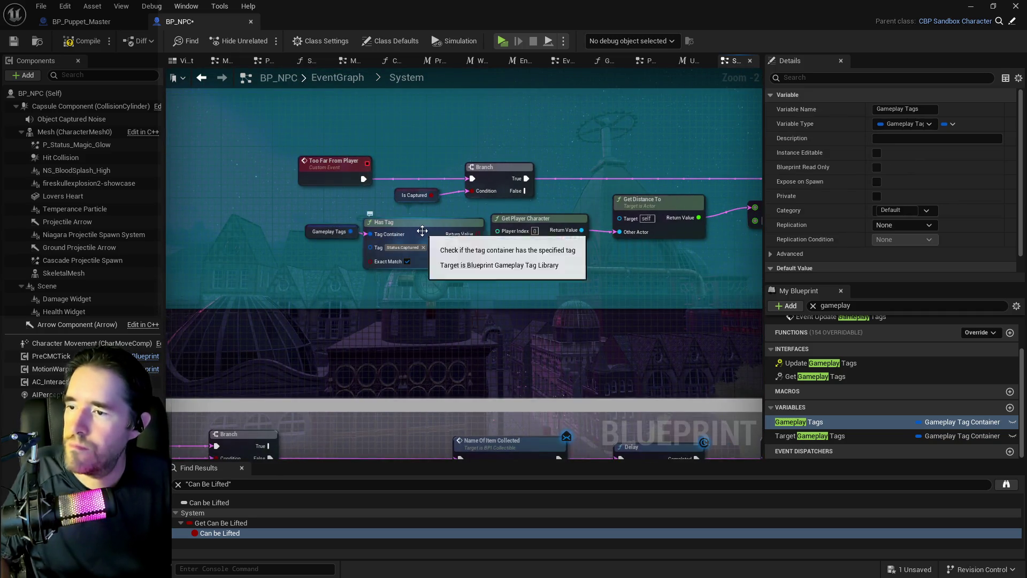
pyautogui.moveTo(432, 234)
pyautogui.mouseDown()
pyautogui.moveTo(455, 225)
pyautogui.moveTo(470, 192)
pyautogui.mouseUp()
pyautogui.click(414, 195)
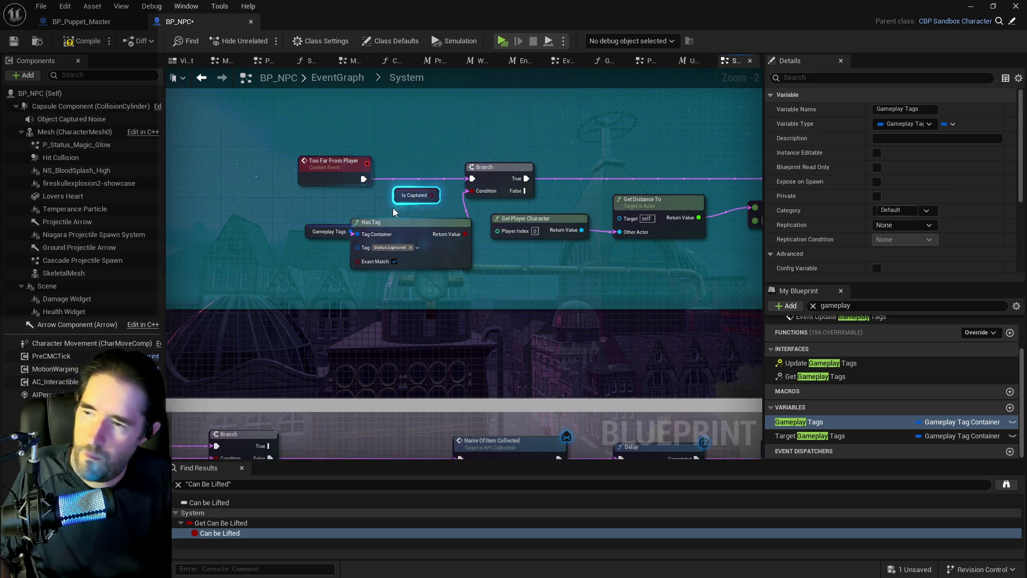
pyautogui.moveTo(380, 211); pyautogui.dragTo(416, 194)
pyautogui.press('Delete')
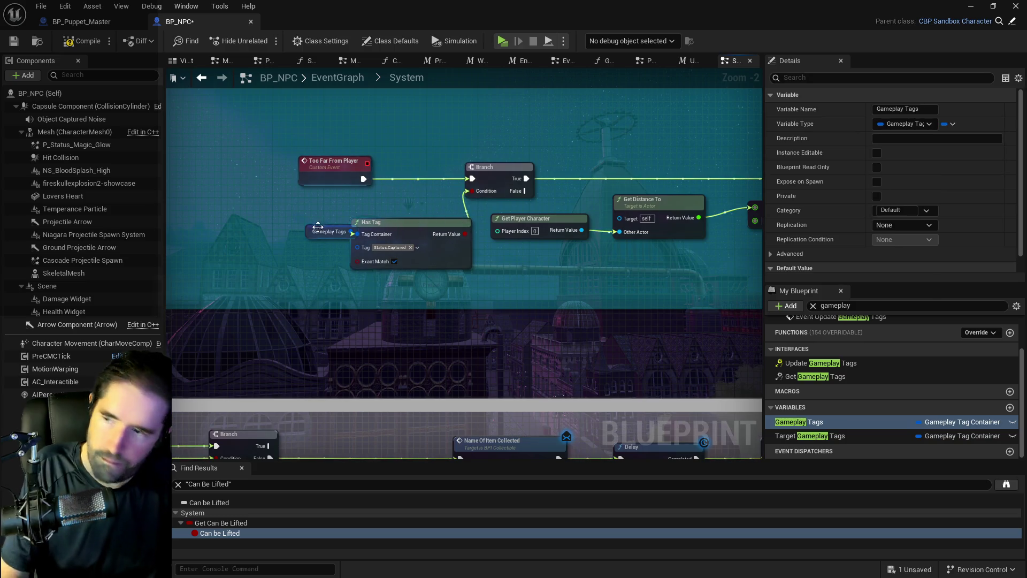
# Shift the Has Tag pair and Too Far From Player event left into a tidy row.
pyautogui.moveTo(304, 225); pyautogui.dragTo(279, 222)
pyautogui.keyDown('ctrl'); pyautogui.click(400, 225); pyautogui.keyUp('ctrl')
pyautogui.moveTo(400, 225); pyautogui.dragTo(355, 212)
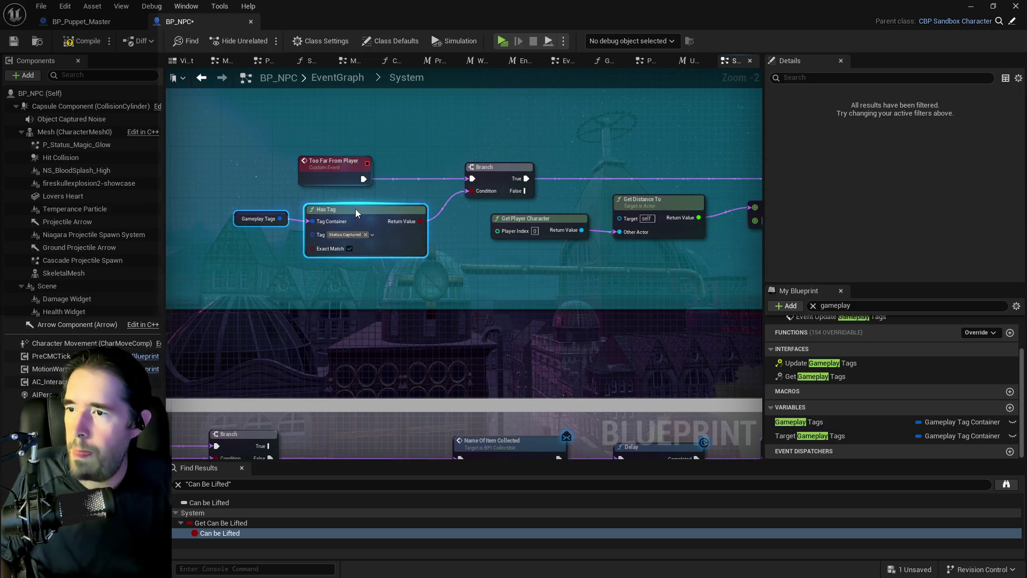
pyautogui.moveTo(338, 167); pyautogui.dragTo(189, 164)
pyautogui.moveTo(230, 257)
pyautogui.mouseDown()
pyautogui.moveTo(374, 211)
pyautogui.moveTo(365, 194)
pyautogui.mouseUp()
pyautogui.scroll(-2, 365, 194)
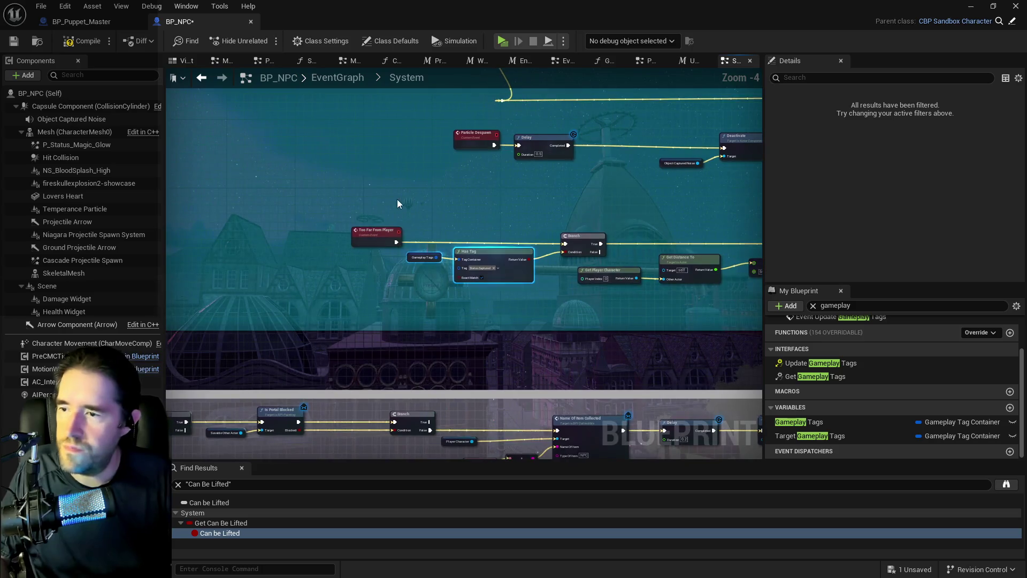
pyautogui.moveTo(413, 230)
pyautogui.mouseDown()
pyautogui.moveTo(559, 271)
pyautogui.moveTo(563, 250)
pyautogui.moveTo(529, 243)
pyautogui.moveTo(329, 231)
pyautogui.mouseUp()
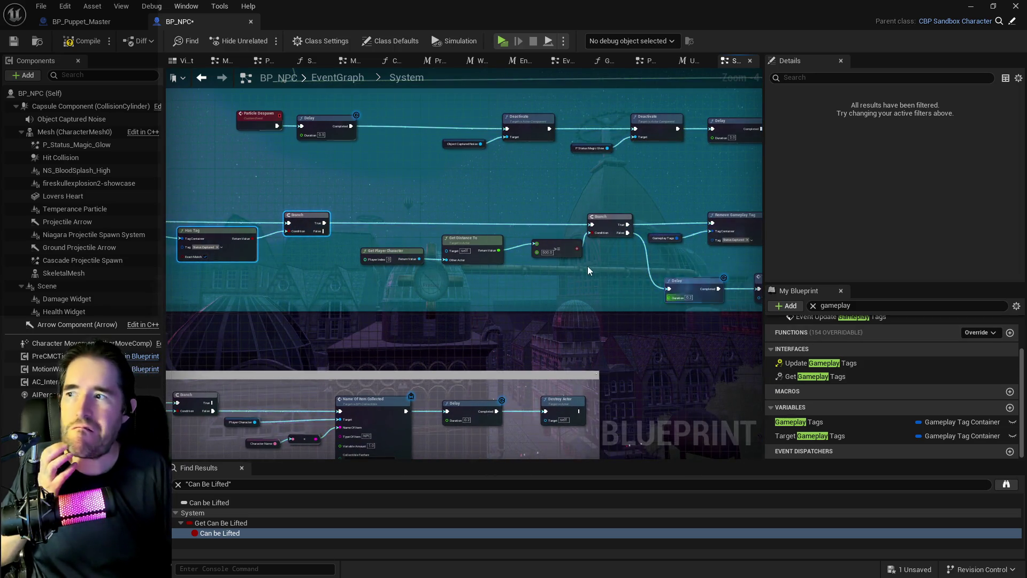
pyautogui.write('player char')
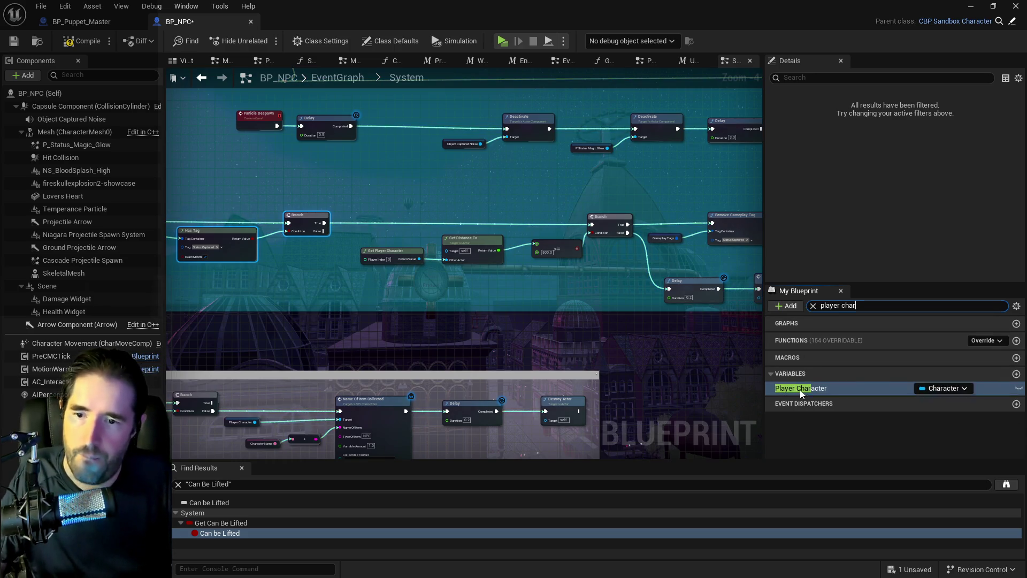
# Replace Get Player Character with a Player Character variable getter feeding Get Distance To.
pyautogui.moveTo(800, 389)
pyautogui.mouseDown()
pyautogui.moveTo(348, 281)
pyautogui.moveTo(475, 252)
pyautogui.mouseUp()
pyautogui.scroll(3, 385, 297)
pyautogui.click(400, 240)
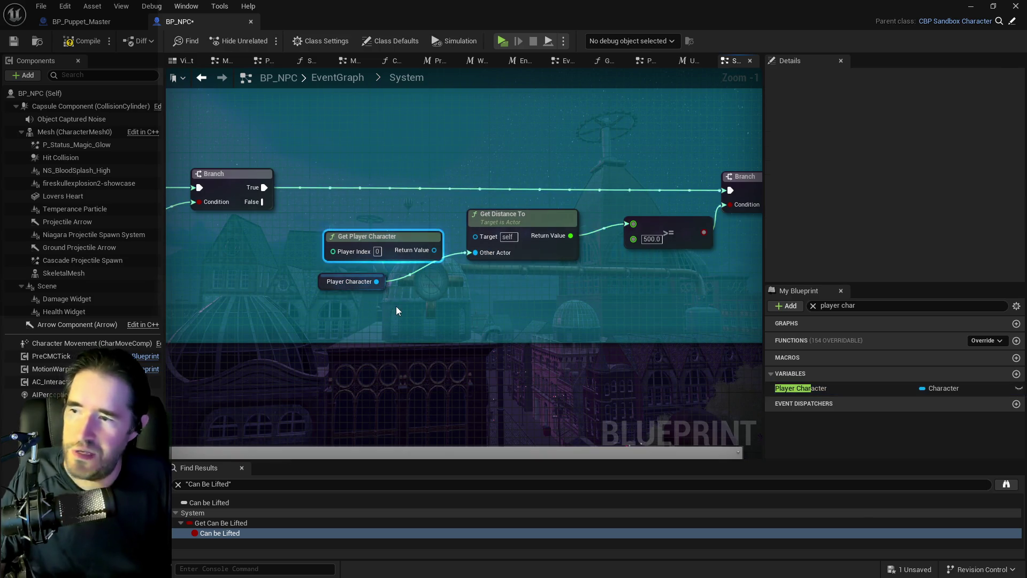
pyautogui.press('Delete')
pyautogui.moveTo(330, 283)
pyautogui.mouseDown()
pyautogui.moveTo(393, 243)
pyautogui.moveTo(401, 255)
pyautogui.mouseUp()
# Survey the graph and select the middle row of particle despawn nodes.
pyautogui.scroll(-2, 458, 293)
pyautogui.moveTo(493, 297)
pyautogui.mouseDown()
pyautogui.moveTo(509, 337)
pyautogui.moveTo(617, 445)
pyautogui.mouseUp()
pyautogui.moveTo(534, 360)
pyautogui.mouseDown()
pyautogui.moveTo(511, 344)
pyautogui.moveTo(360, 344)
pyautogui.moveTo(310, 306)
pyautogui.moveTo(348, 330)
pyautogui.moveTo(230, 298)
pyautogui.moveTo(134, 290)
pyautogui.mouseUp()
pyautogui.moveTo(415, 202); pyautogui.dragTo(231, 232)
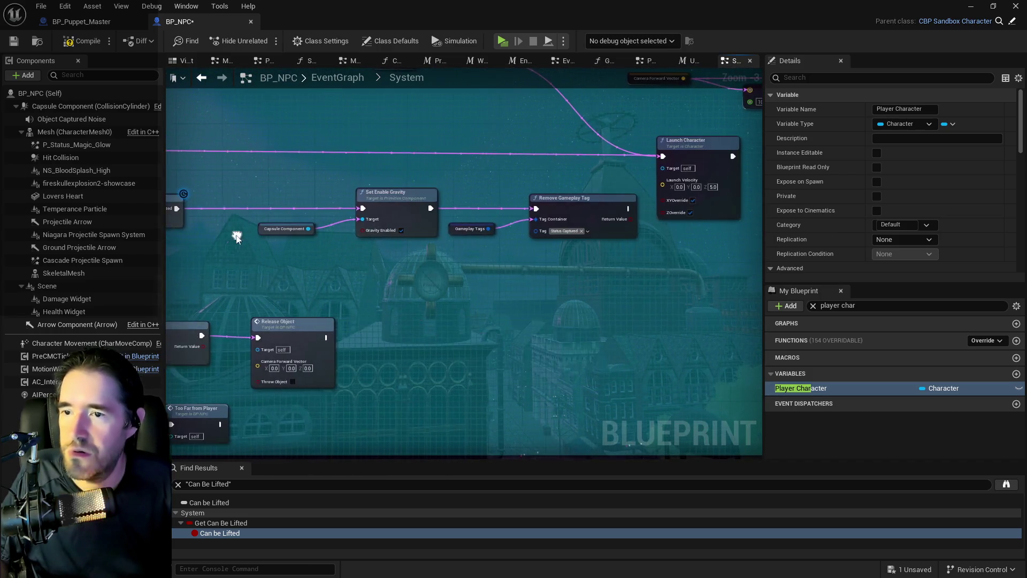
pyautogui.scroll(-1, 287, 271)
pyautogui.moveTo(287, 270); pyautogui.dragTo(456, 263)
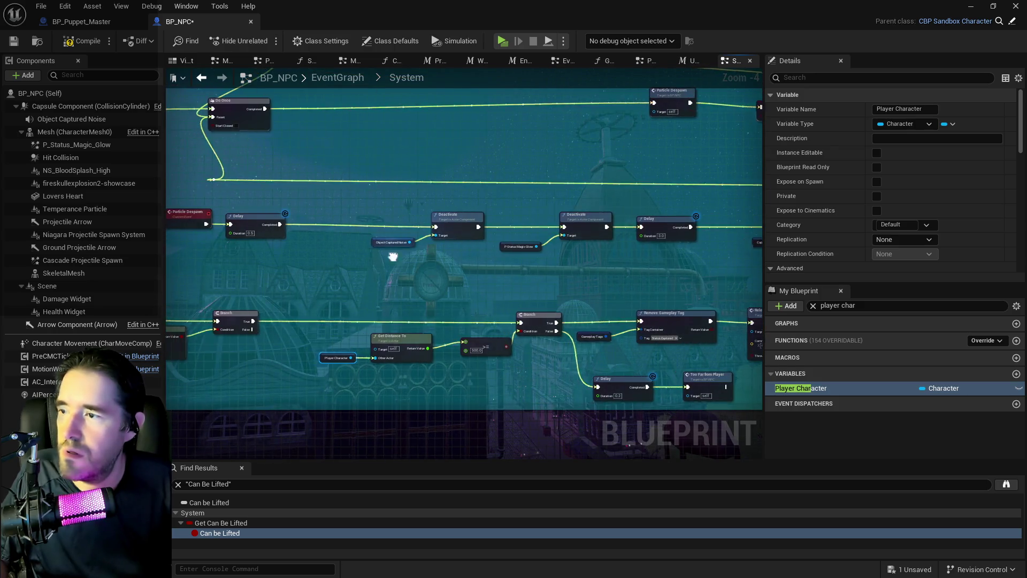
pyautogui.scroll(-1, 394, 256)
pyautogui.moveTo(276, 203)
pyautogui.mouseDown()
pyautogui.moveTo(798, 276)
pyautogui.moveTo(689, 263)
pyautogui.mouseUp()
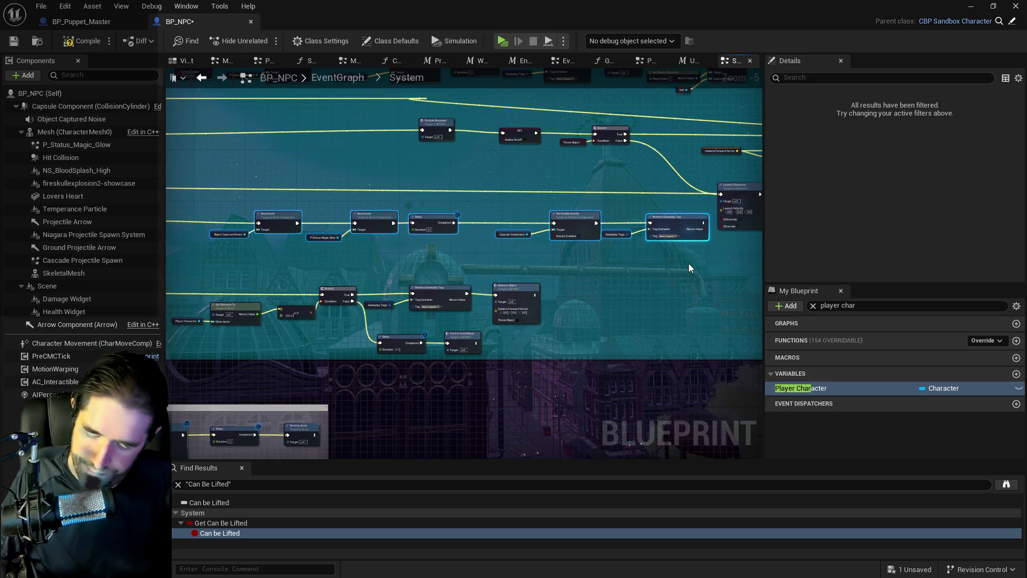
# Wrap the selected nodes in a 'Particle Despawn' comment box, position it, and save.
pyautogui.press('c')
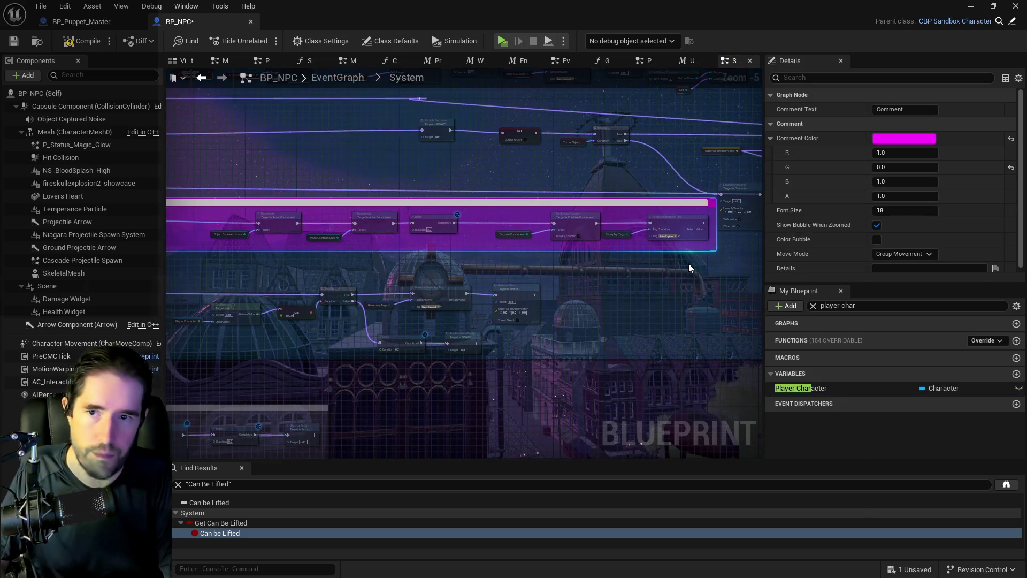
pyautogui.write('Particle Despawn')
pyautogui.press('Return')
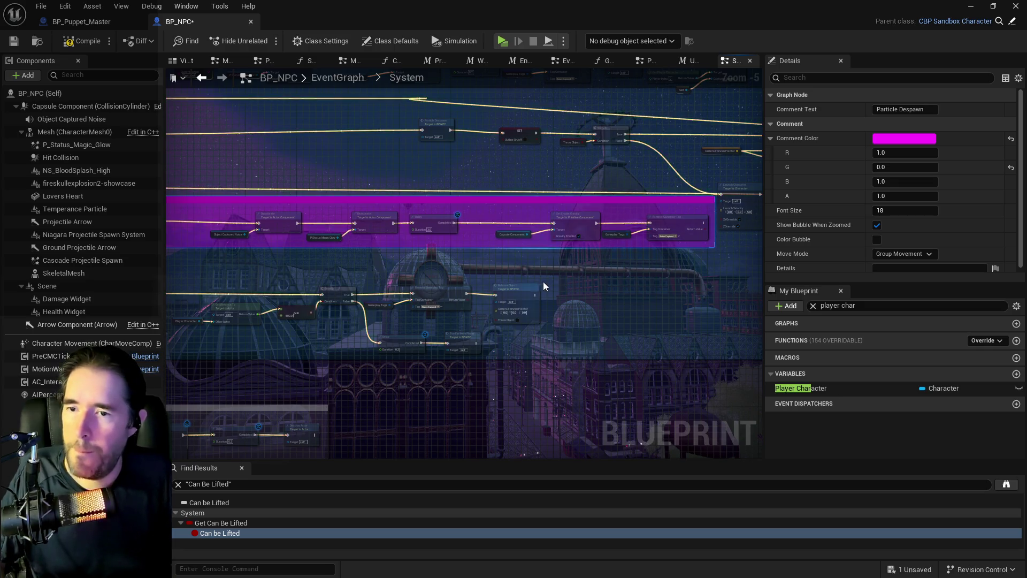
pyautogui.moveTo(538, 281); pyautogui.dragTo(627, 253)
pyautogui.moveTo(509, 198); pyautogui.dragTo(398, 210)
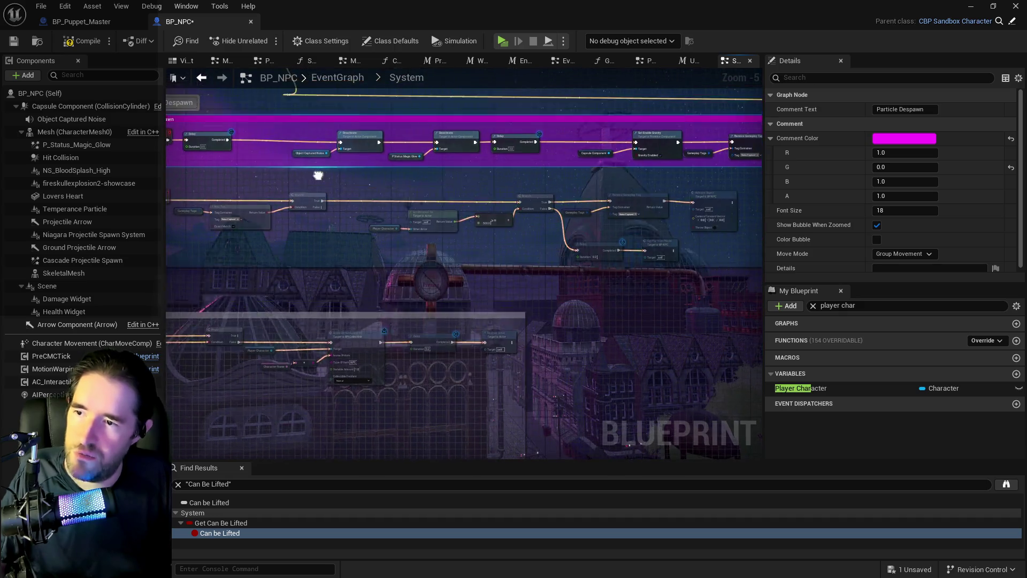
pyautogui.scroll(-1, 323, 204)
pyautogui.scroll(-1, 323, 204)
pyautogui.moveTo(323, 205); pyautogui.dragTo(376, 229)
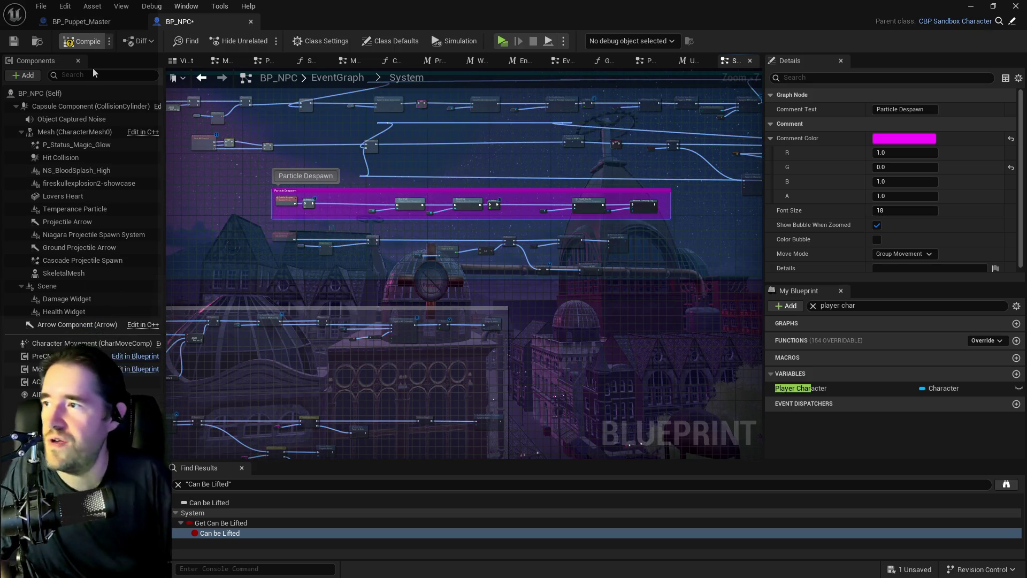
pyautogui.hotkey('ctrl', 's')
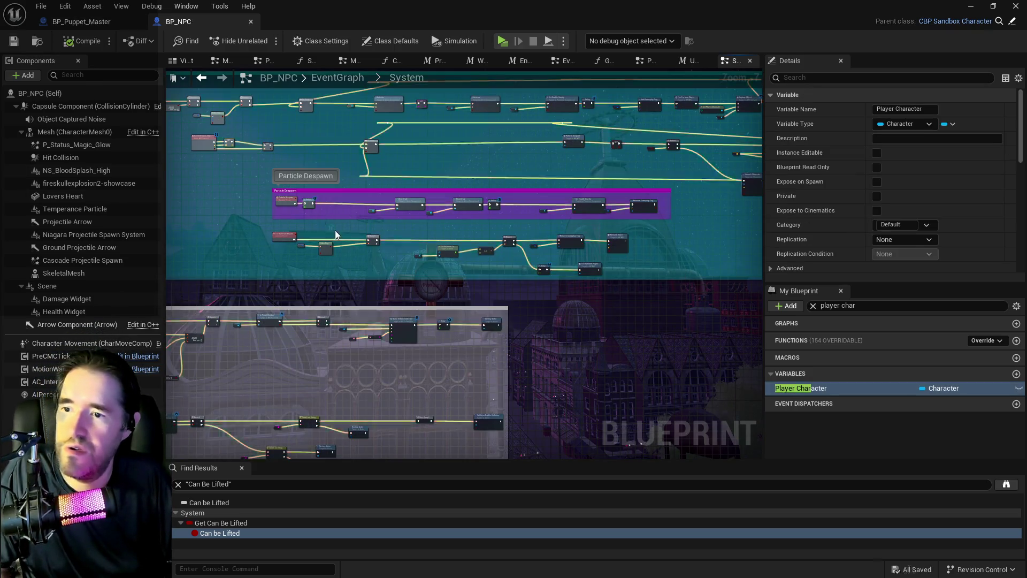
# Group the Too Far From Player nodes in a comment titled 'Too Far From Player'.
pyautogui.scroll(4, 272, 217)
pyautogui.moveTo(303, 271); pyautogui.dragTo(760, 396)
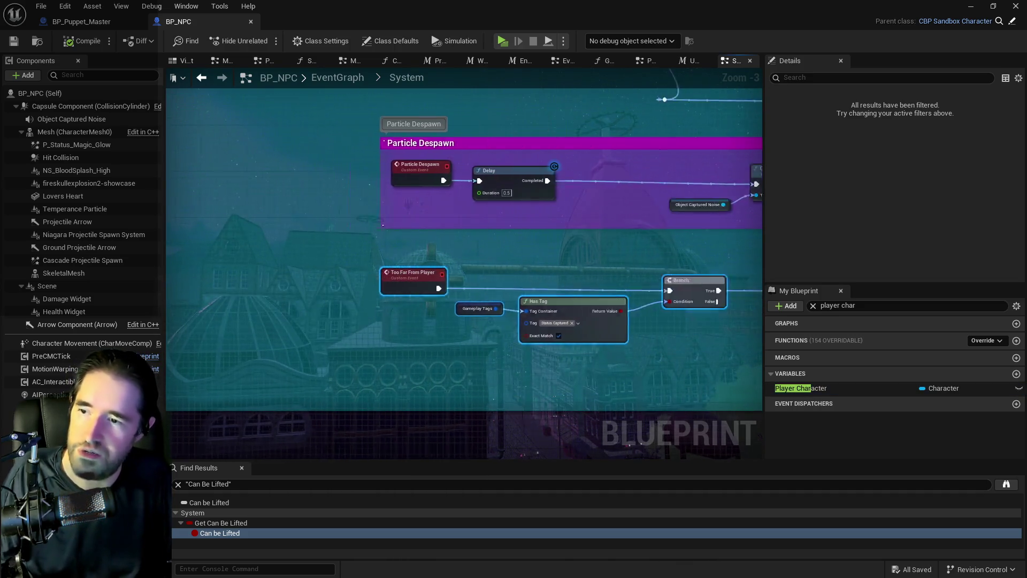
pyautogui.write('c')
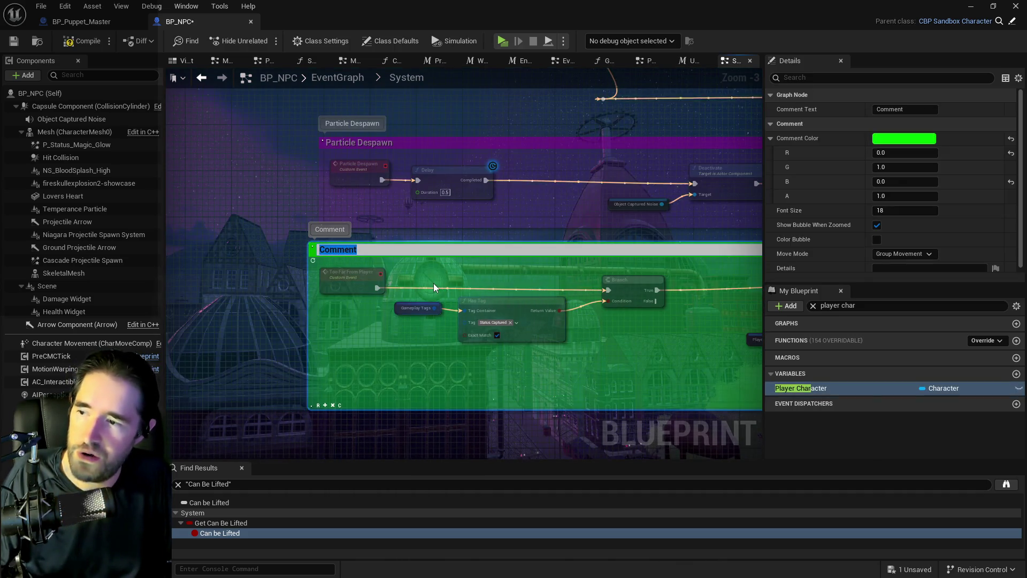
pyautogui.write('Too Far From Player')
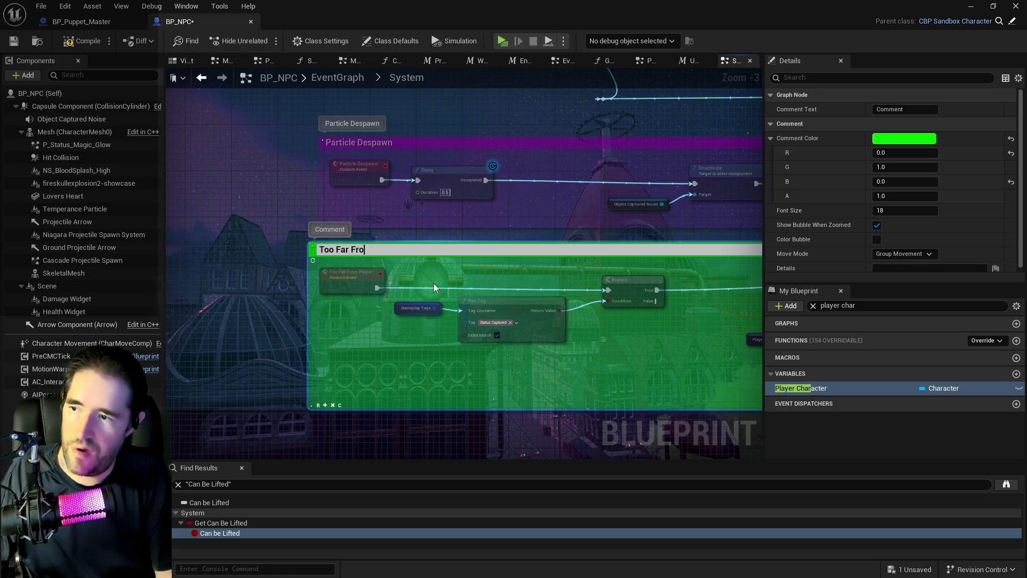
pyautogui.press('Return')
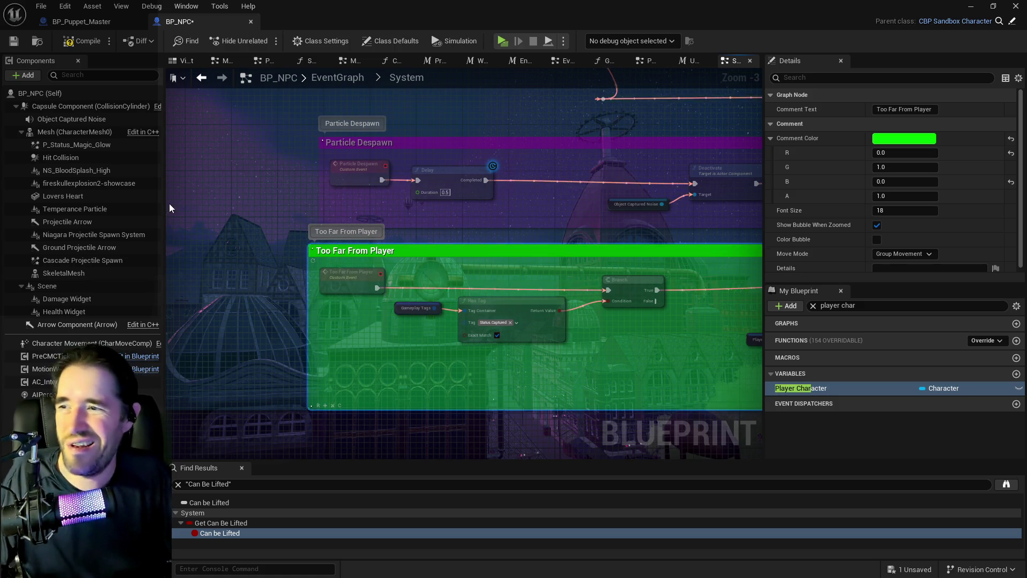
pyautogui.click(169, 203)
pyautogui.scroll(-4, 210, 213)
pyautogui.moveTo(210, 213)
pyautogui.mouseDown()
pyautogui.moveTo(340, 294)
pyautogui.moveTo(380, 248)
pyautogui.moveTo(321, 232)
pyautogui.moveTo(376, 255)
pyautogui.moveTo(316, 218)
pyautogui.moveTo(377, 116)
pyautogui.moveTo(355, 131)
pyautogui.moveTo(382, 230)
pyautogui.moveTo(477, 342)
pyautogui.moveTo(326, 252)
pyautogui.mouseUp()
pyautogui.scroll(-2, 316, 217)
pyautogui.scroll(-2, 355, 133)
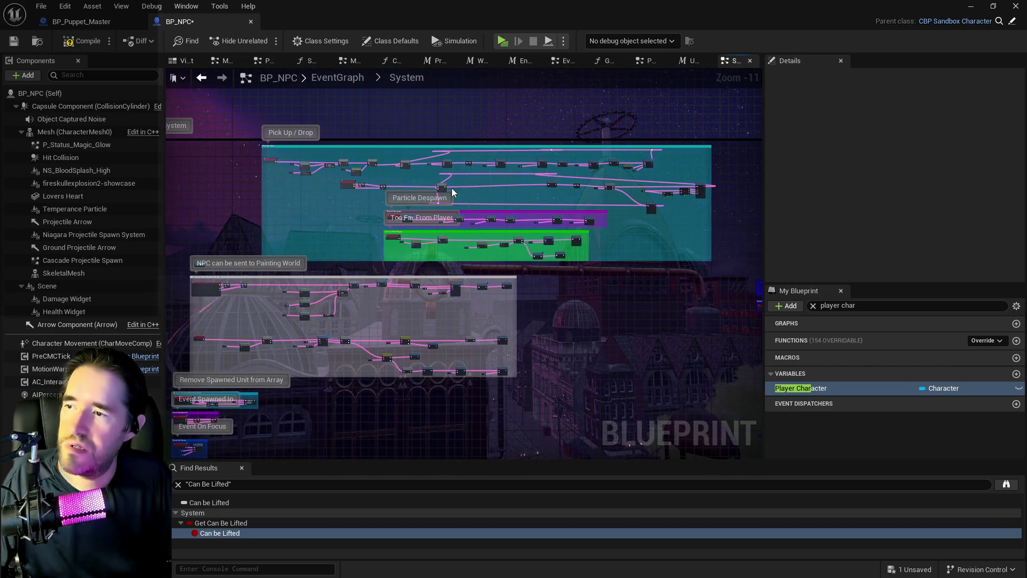
# Move the Pick Up / Drop comment box up and to the left.
pyautogui.click(729, 259)
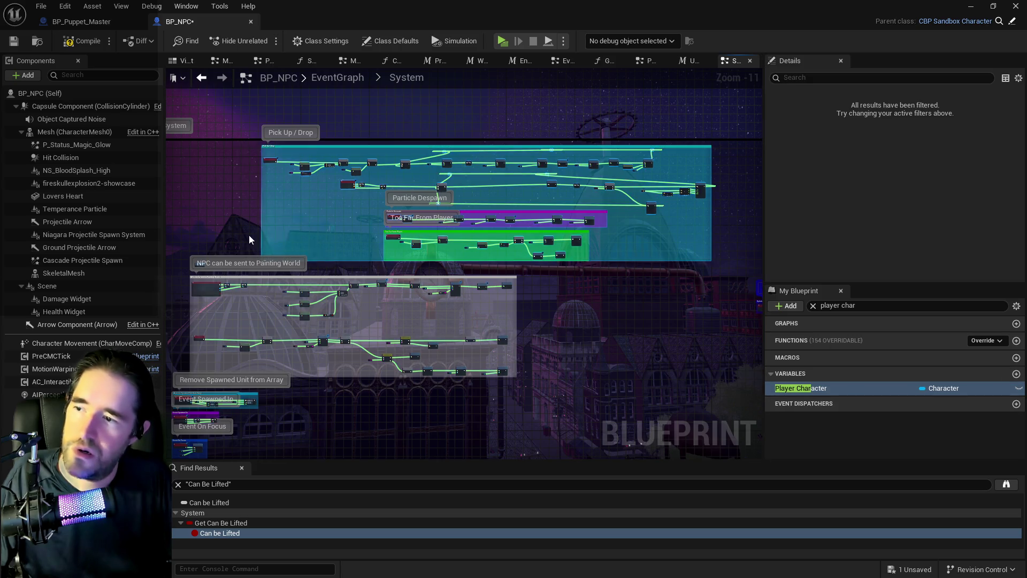
pyautogui.scroll(7, 249, 239)
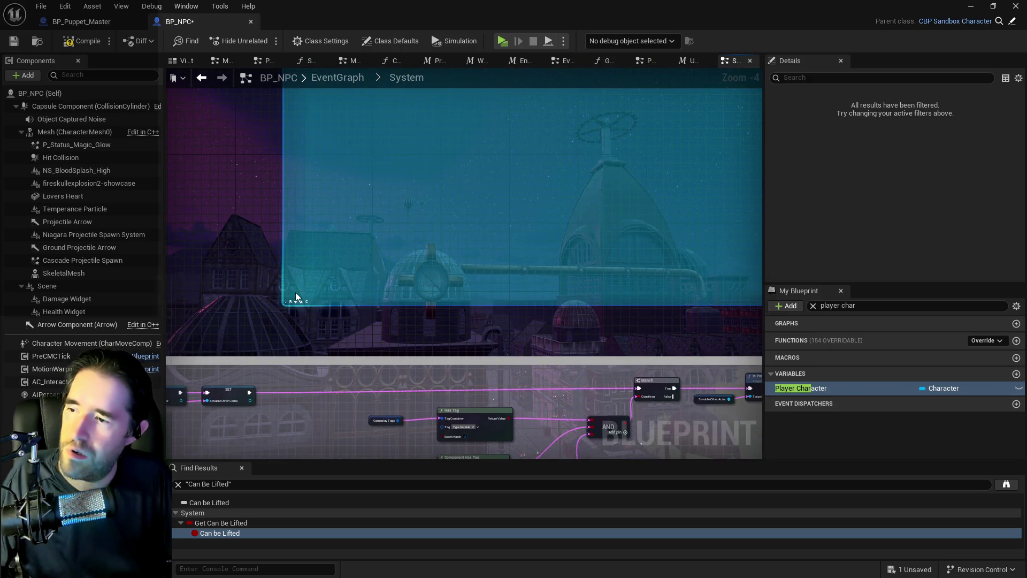
pyautogui.scroll(-6, 295, 294)
pyautogui.scroll(8, 375, 326)
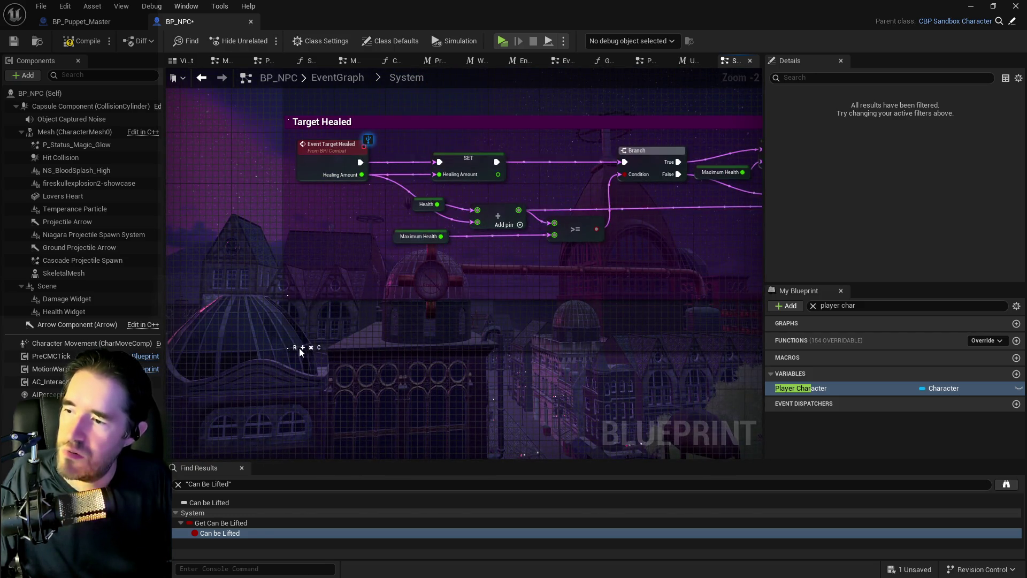
pyautogui.scroll(-5, 283, 356)
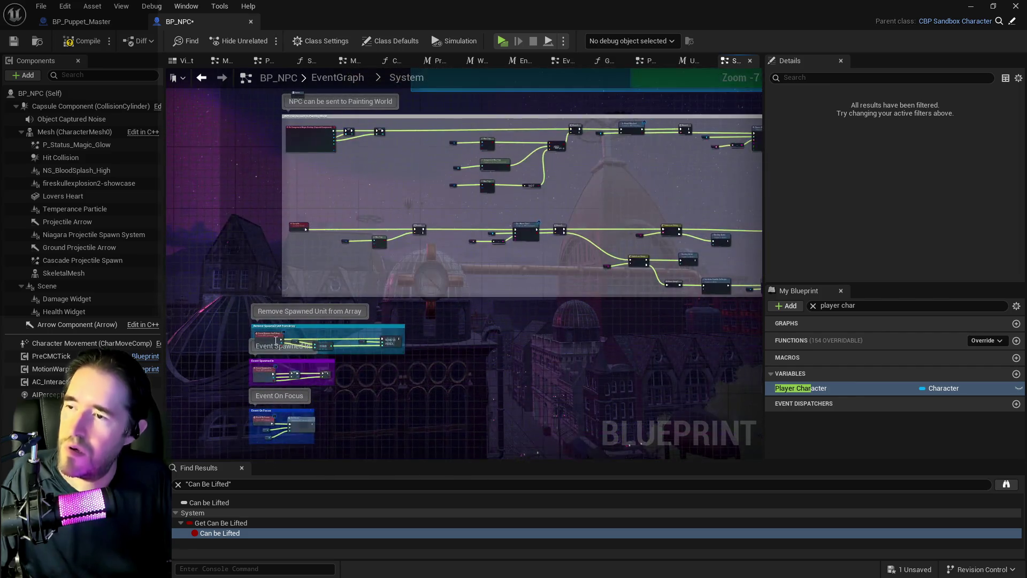
pyautogui.scroll(-2, 268, 406)
pyautogui.scroll(2, 406, 230)
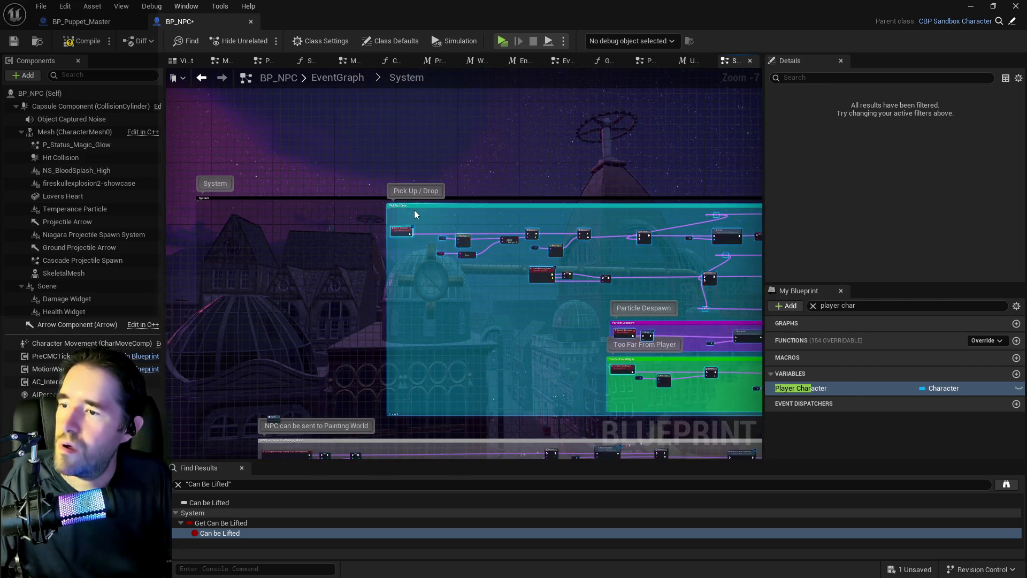
pyautogui.moveTo(419, 204)
pyautogui.mouseDown()
pyautogui.moveTo(310, 198)
pyautogui.moveTo(252, 162)
pyautogui.moveTo(287, 164)
pyautogui.mouseUp()
# Widen the Event Spawned In comment box to enclose both SET nodes.
pyautogui.scroll(-5, 289, 227)
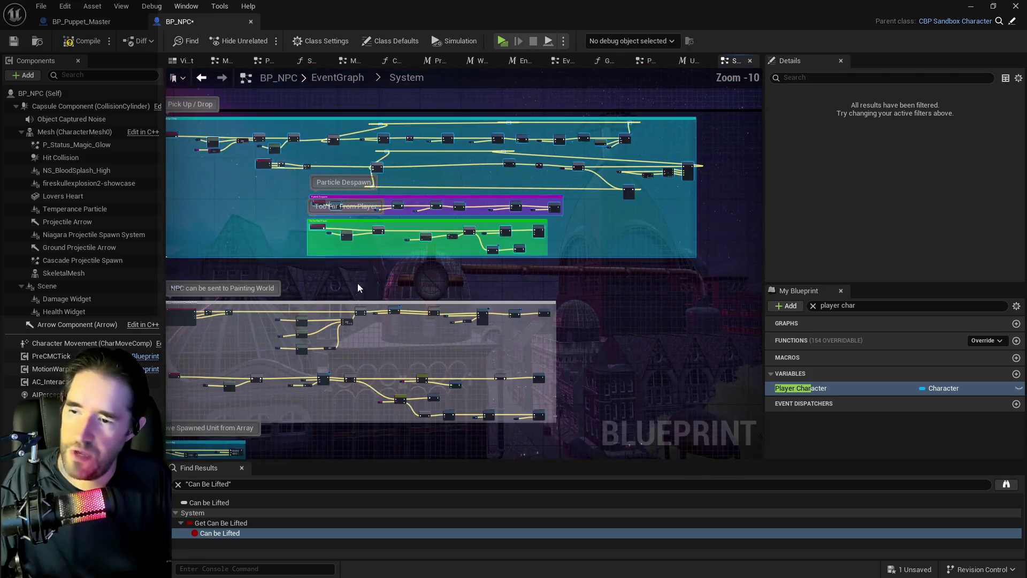
pyautogui.moveTo(392, 294); pyautogui.dragTo(219, 230)
pyautogui.moveTo(505, 175)
pyautogui.mouseDown()
pyautogui.moveTo(621, 210)
pyautogui.moveTo(620, 188)
pyautogui.mouseUp()
pyautogui.press('1')
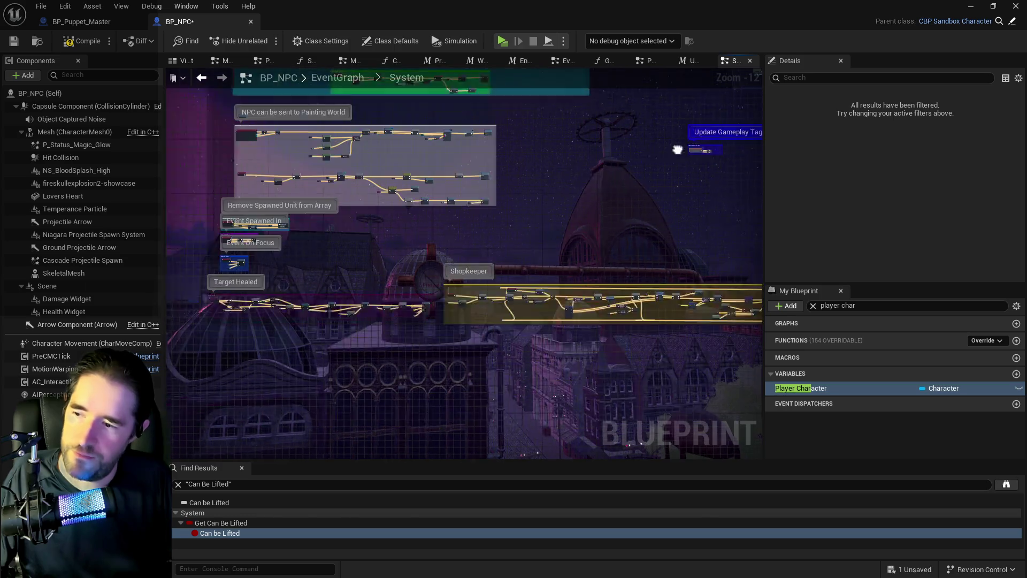
pyautogui.scroll(8, 547, 306)
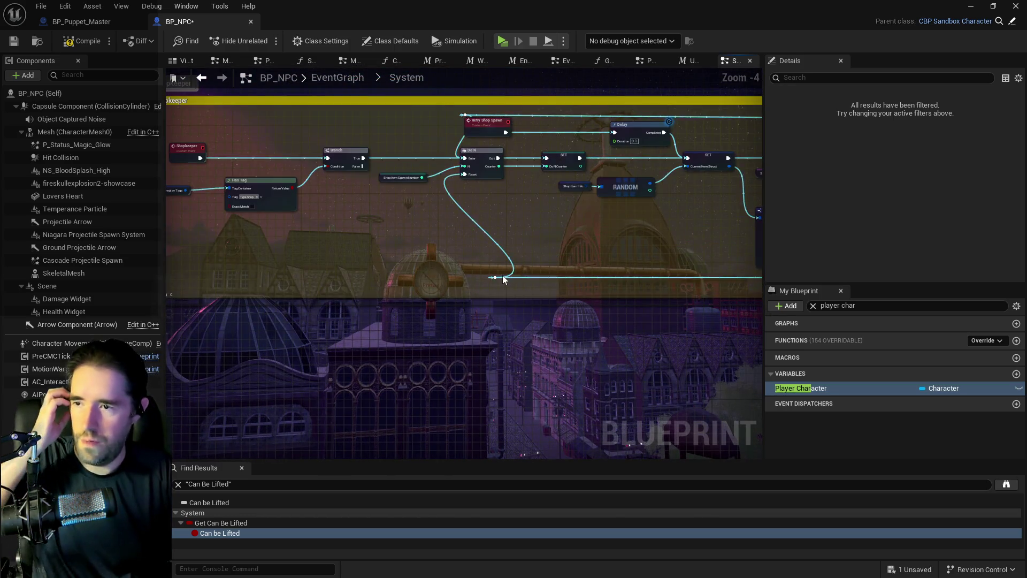
pyautogui.scroll(-2, 459, 246)
pyautogui.moveTo(459, 247); pyautogui.dragTo(688, 360)
pyautogui.moveTo(450, 290)
pyautogui.mouseDown()
pyautogui.moveTo(658, 272)
pyautogui.moveTo(424, 249)
pyautogui.mouseUp()
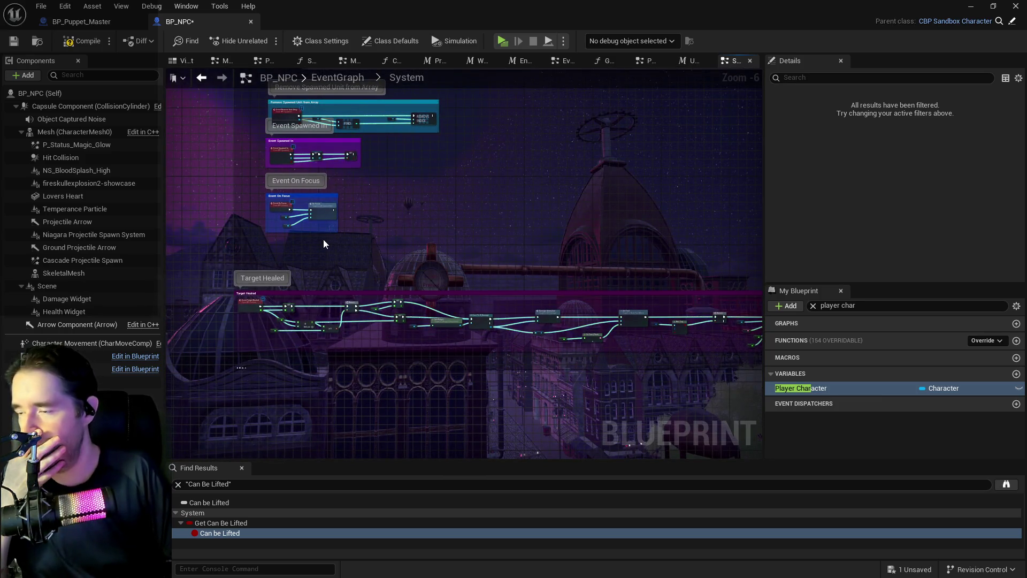
pyautogui.moveTo(326, 243); pyautogui.dragTo(360, 268)
pyautogui.scroll(3, 367, 176)
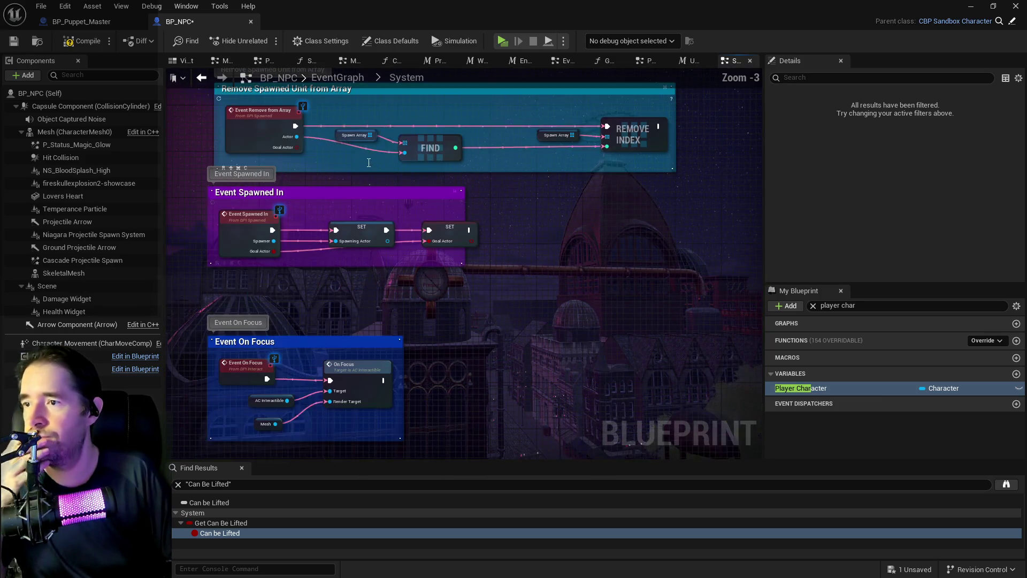
pyautogui.scroll(-2, 342, 178)
pyautogui.scroll(3, 399, 244)
pyautogui.moveTo(399, 229)
pyautogui.mouseDown()
pyautogui.moveTo(145, 144)
pyautogui.moveTo(288, 154)
pyautogui.moveTo(265, 197)
pyautogui.mouseUp()
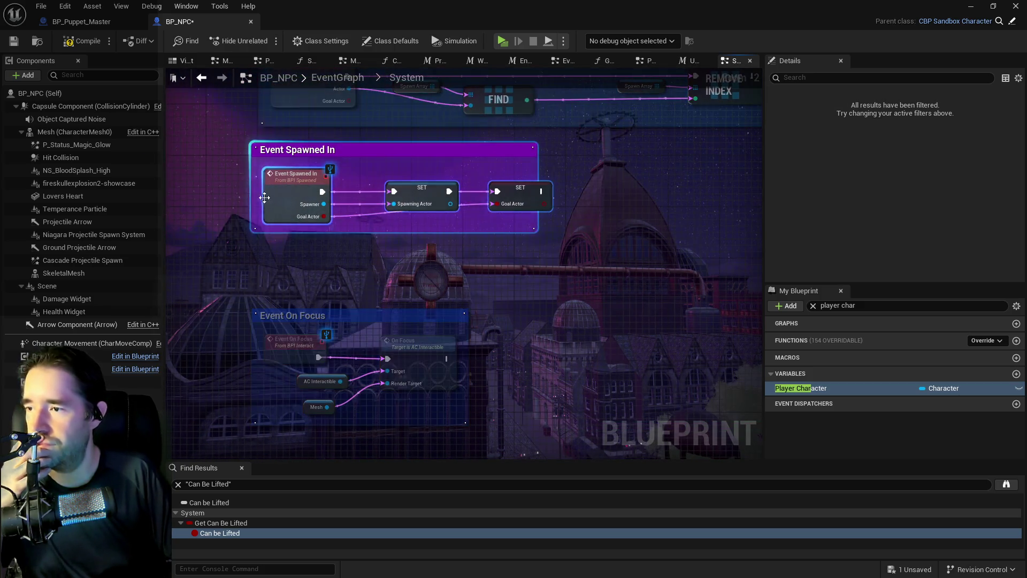
pyautogui.click(271, 230)
# Select the lower row of nodes for grouping.
pyautogui.scroll(-5, 320, 282)
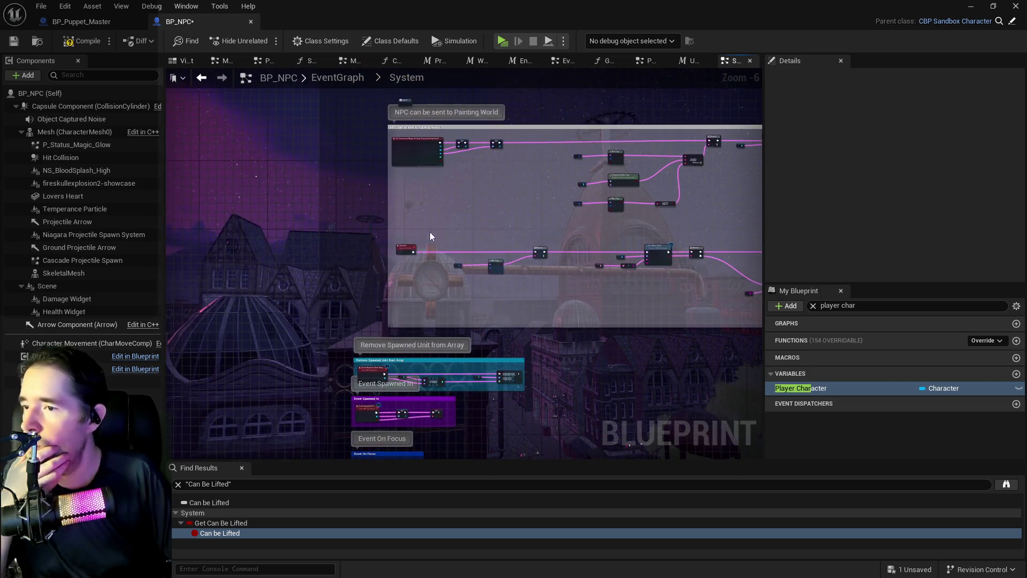
pyautogui.scroll(-2, 299, 215)
pyautogui.moveTo(298, 220)
pyautogui.mouseDown()
pyautogui.moveTo(580, 282)
pyautogui.moveTo(826, 274)
pyautogui.moveTo(483, 287)
pyautogui.mouseUp()
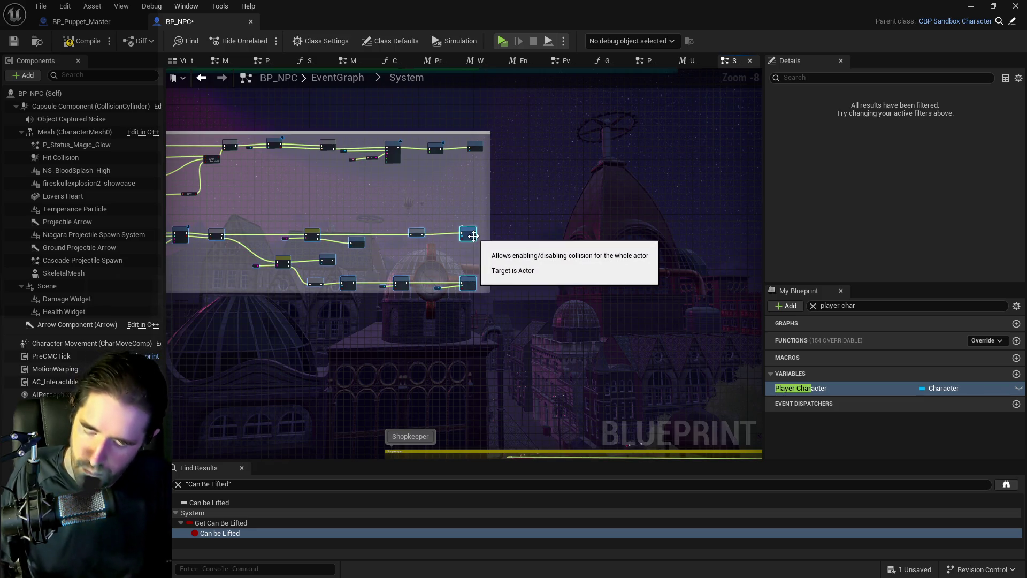
# Wrap the selected lower-row nodes in a comment titled 'Savable'.
pyautogui.press('c')
pyautogui.scroll(1, 491, 219)
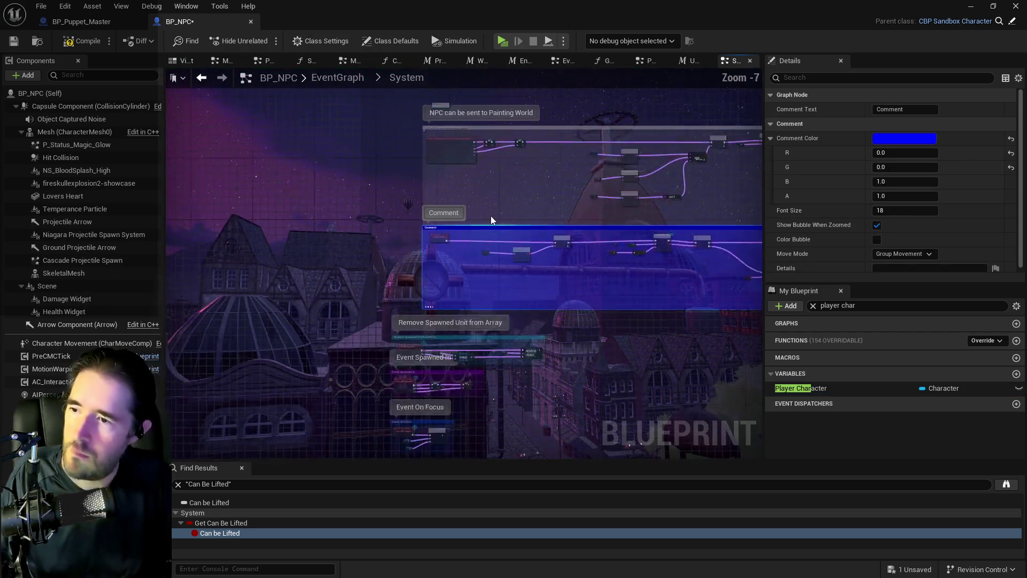
pyautogui.scroll(2, 491, 219)
pyautogui.click(904, 109)
pyautogui.write('Savable')
pyautogui.press('Return')
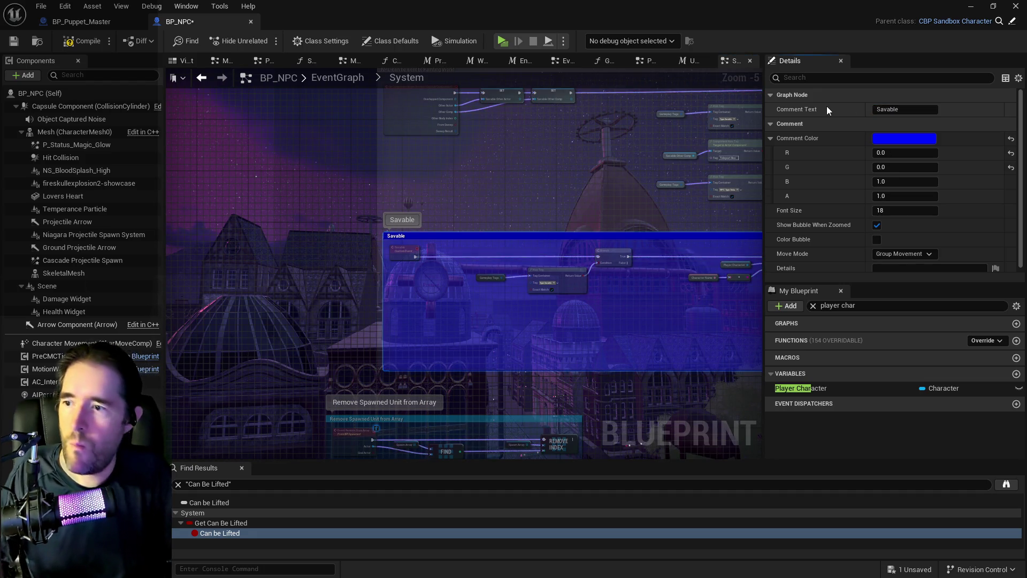
pyautogui.scroll(5, 380, 359)
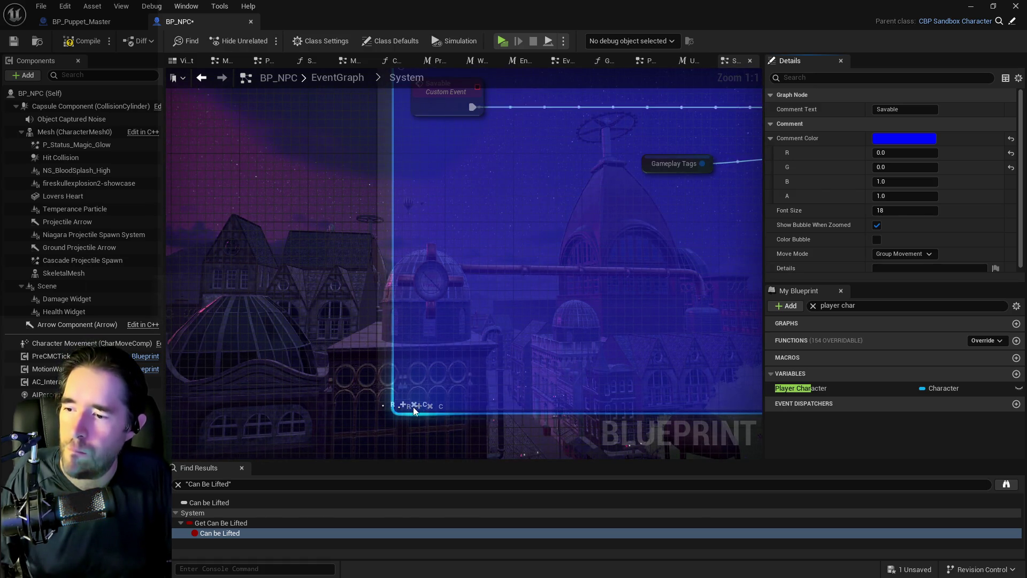
pyautogui.click(383, 266)
# Find references to the Begin Overlap event, then select the overlap check nodes.
pyautogui.scroll(-7, 216, 339)
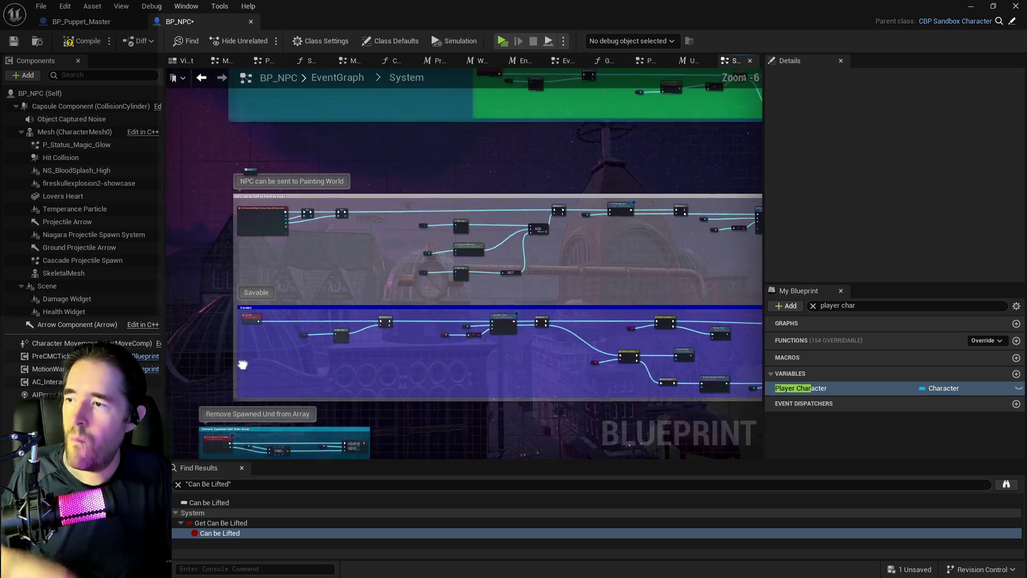
pyautogui.scroll(2, 329, 277)
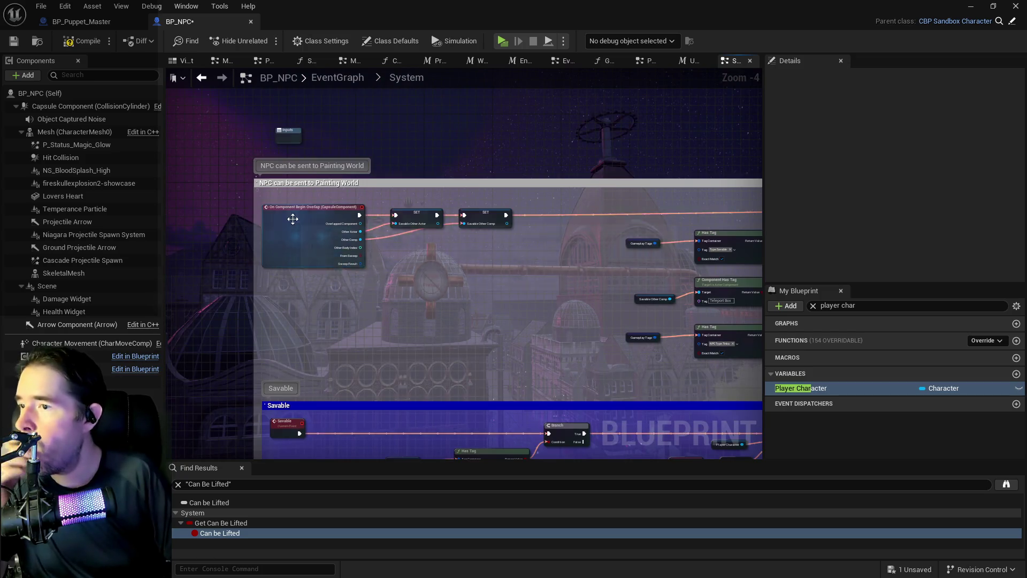
pyautogui.moveTo(262, 191)
pyautogui.mouseDown()
pyautogui.moveTo(426, 259)
pyautogui.moveTo(383, 271)
pyautogui.moveTo(304, 251)
pyautogui.mouseUp()
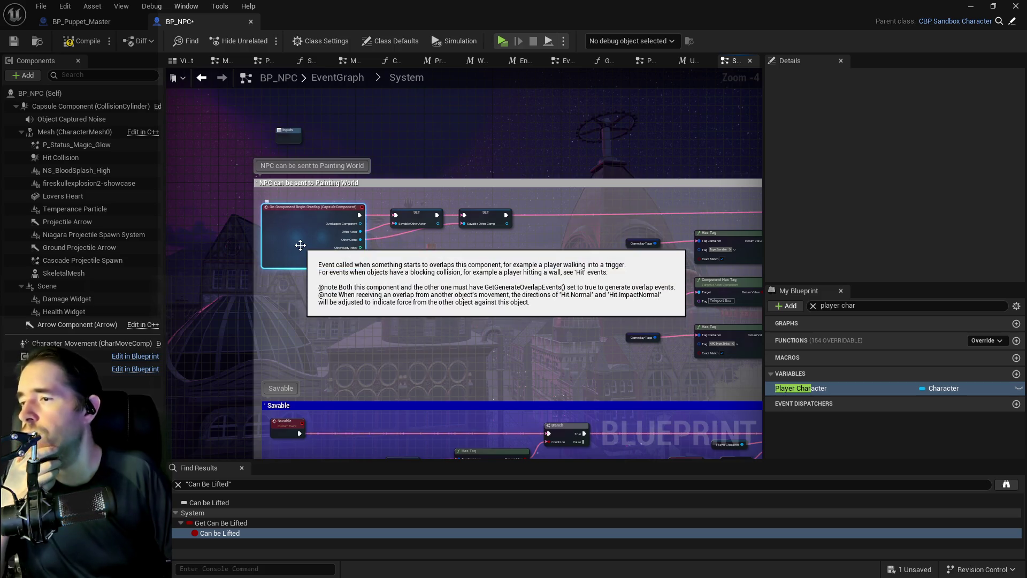
pyautogui.rightClick(300, 245)
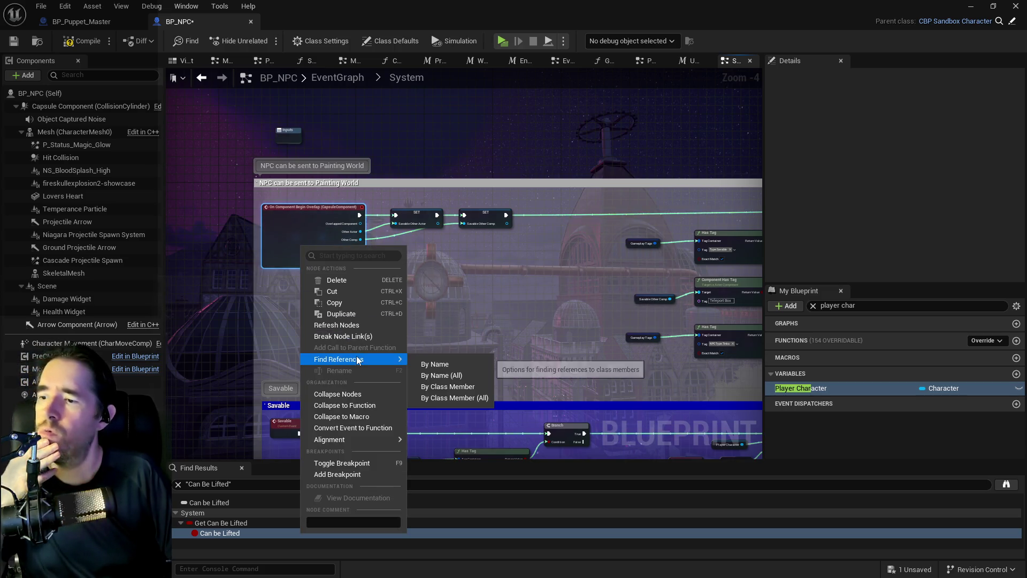
pyautogui.click(419, 364)
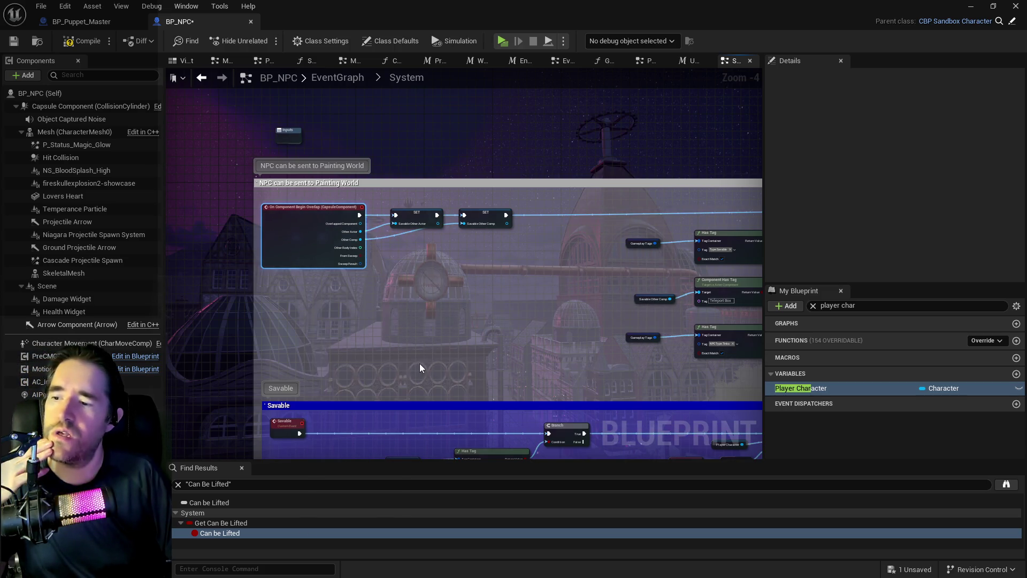
pyautogui.click(303, 350)
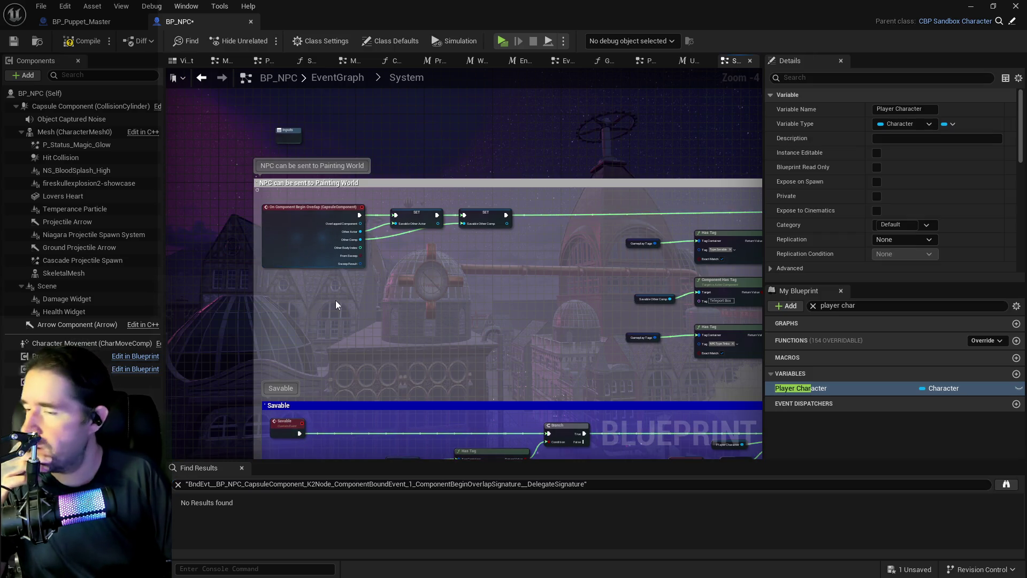
pyautogui.moveTo(335, 300); pyautogui.dragTo(320, 269)
pyautogui.moveTo(211, 173)
pyautogui.mouseDown()
pyautogui.moveTo(798, 304)
pyautogui.moveTo(816, 337)
pyautogui.moveTo(792, 346)
pyautogui.moveTo(835, 345)
pyautogui.moveTo(500, 351)
pyautogui.moveTo(541, 347)
pyautogui.mouseUp()
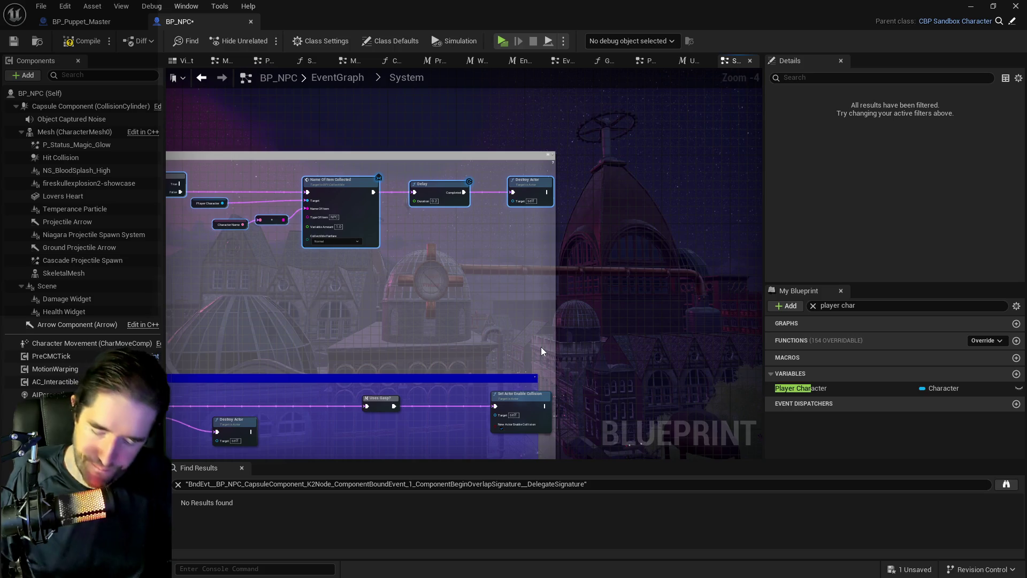
# Wrap the selected overlap nodes in a magenta comment titled Painting Teleport Check.
pyautogui.press('c')
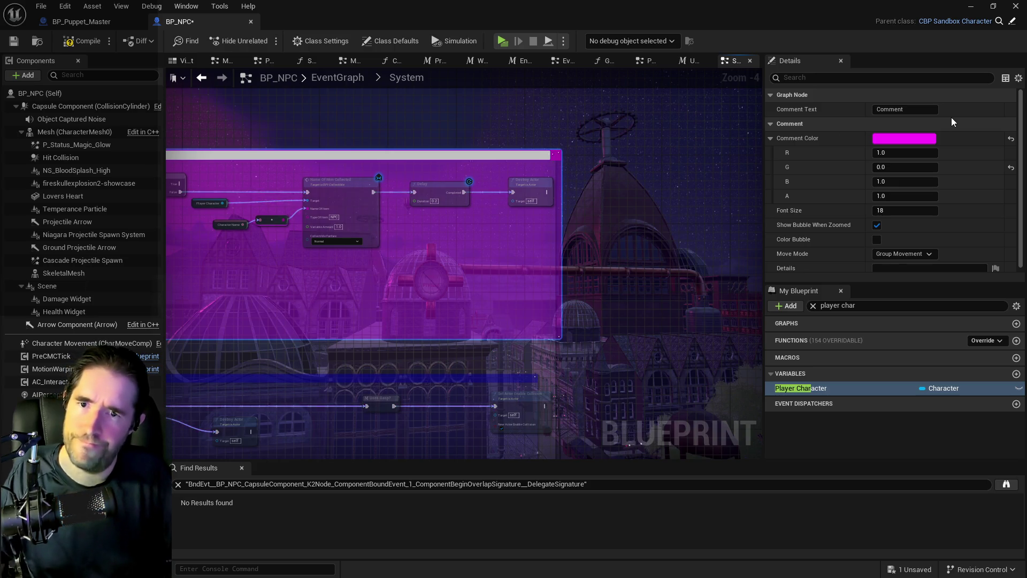
pyautogui.click(921, 110)
pyautogui.press('BackSpace')
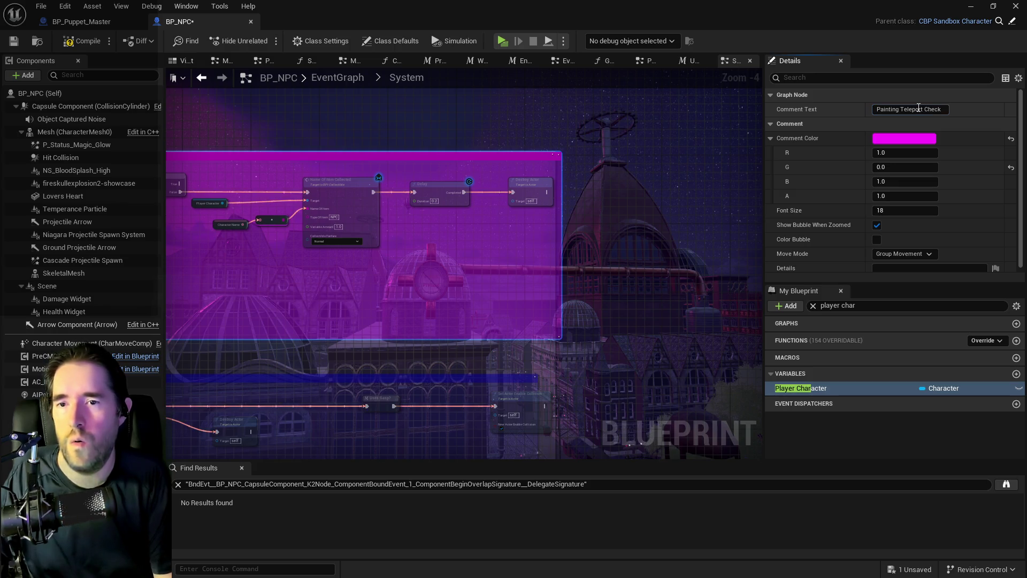
pyautogui.click(482, 291)
# Save and compile BP_NPC, then select the Player Character variable.
pyautogui.moveTo(406, 321); pyautogui.dragTo(296, 247)
pyautogui.scroll(4, 296, 247)
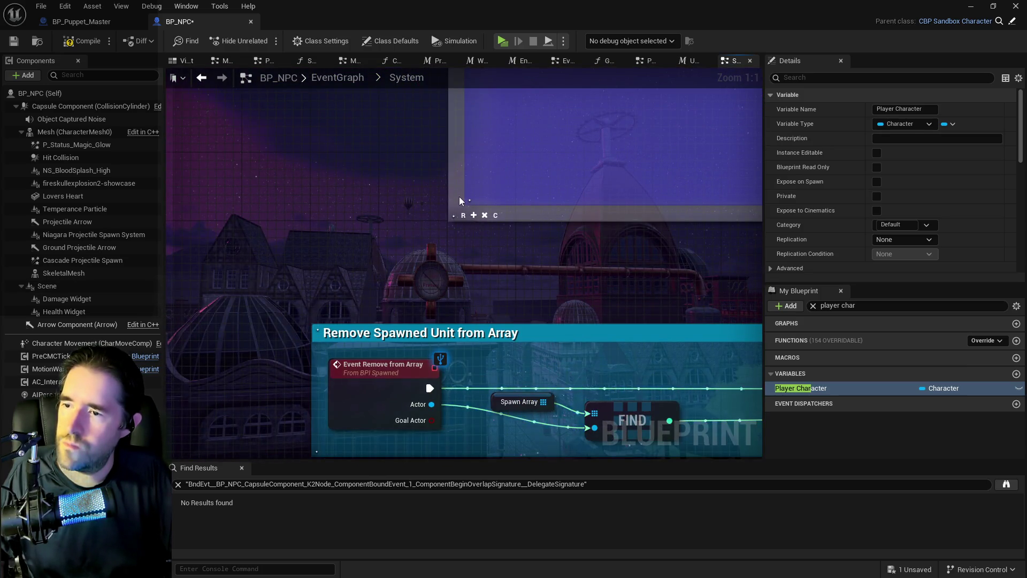
pyautogui.scroll(-6, 459, 196)
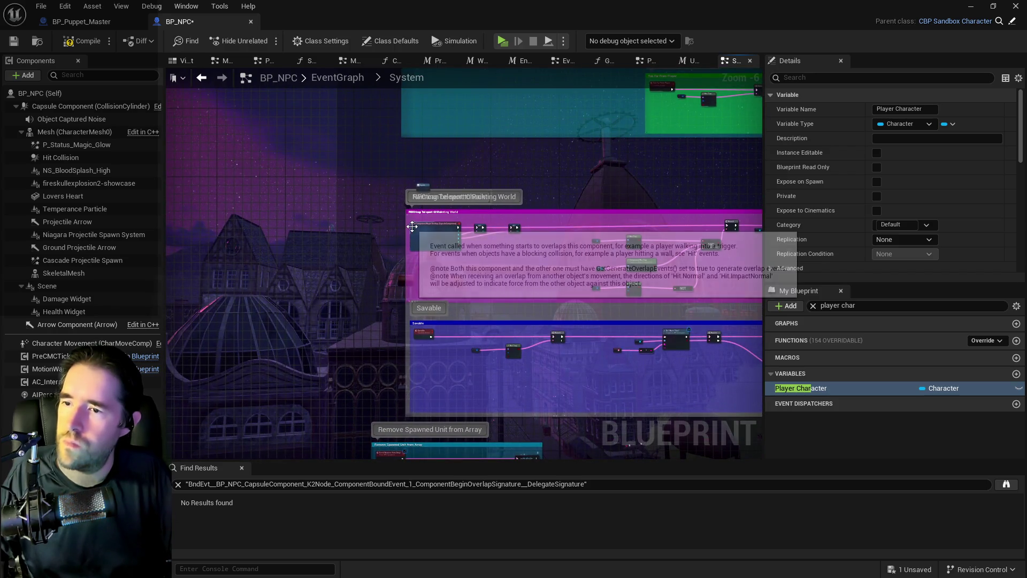
pyautogui.moveTo(411, 221)
pyautogui.mouseDown()
pyautogui.moveTo(713, 275)
pyautogui.moveTo(800, 306)
pyautogui.moveTo(544, 304)
pyautogui.mouseUp()
pyautogui.scroll(2, 544, 304)
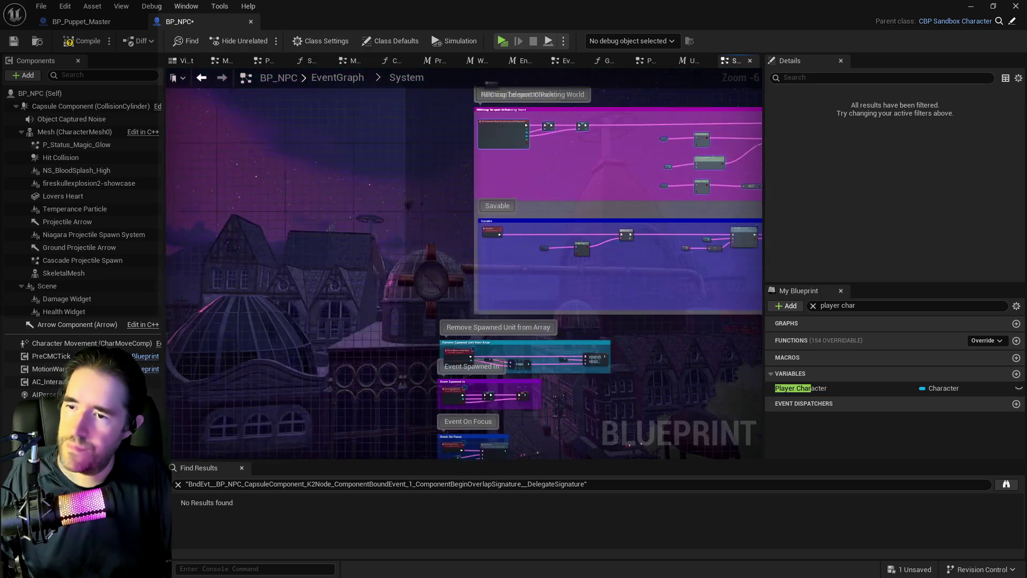
pyautogui.scroll(2, 445, 321)
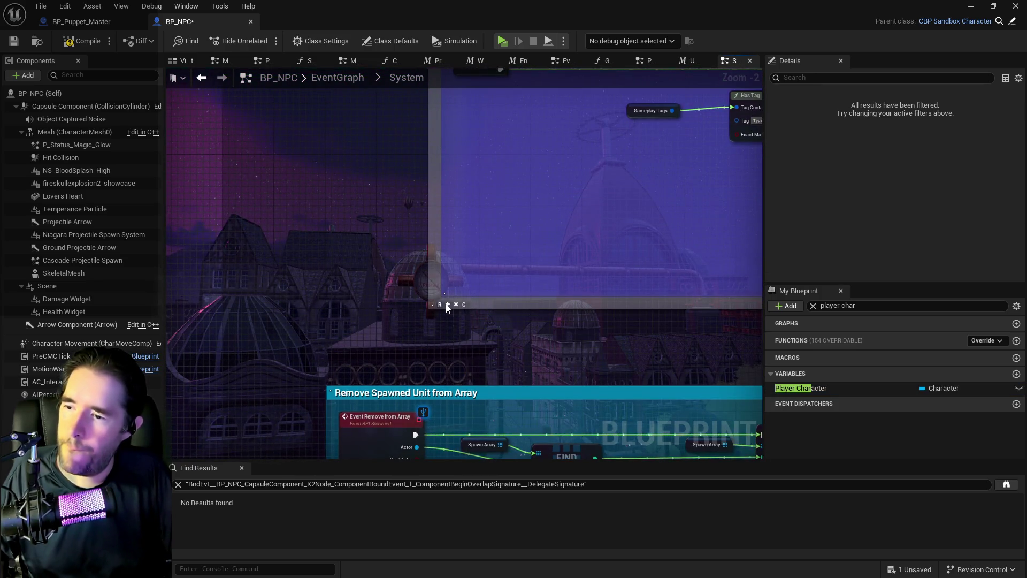
pyautogui.scroll(-2, 438, 265)
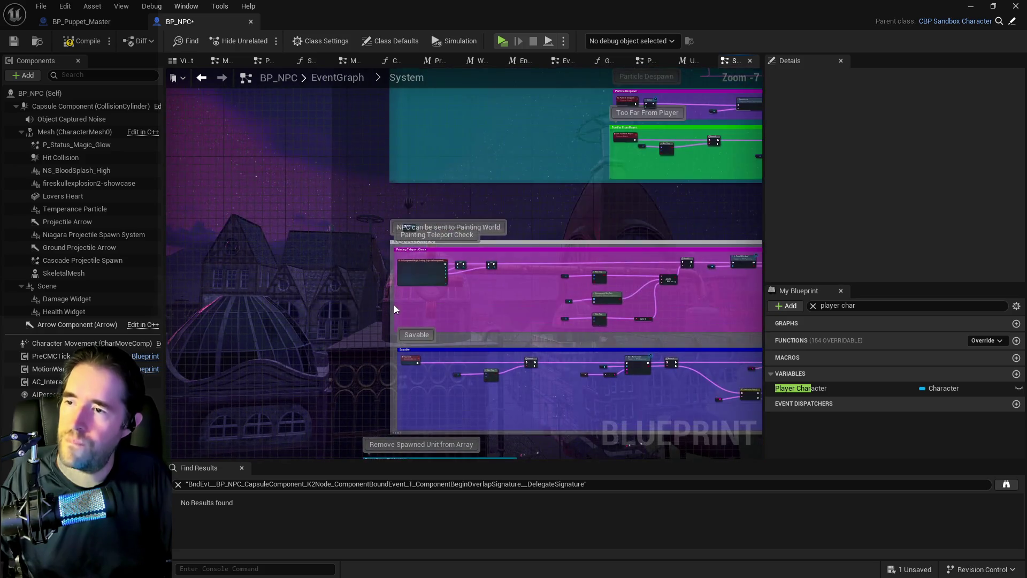
pyautogui.hotkey('ctrl', 's')
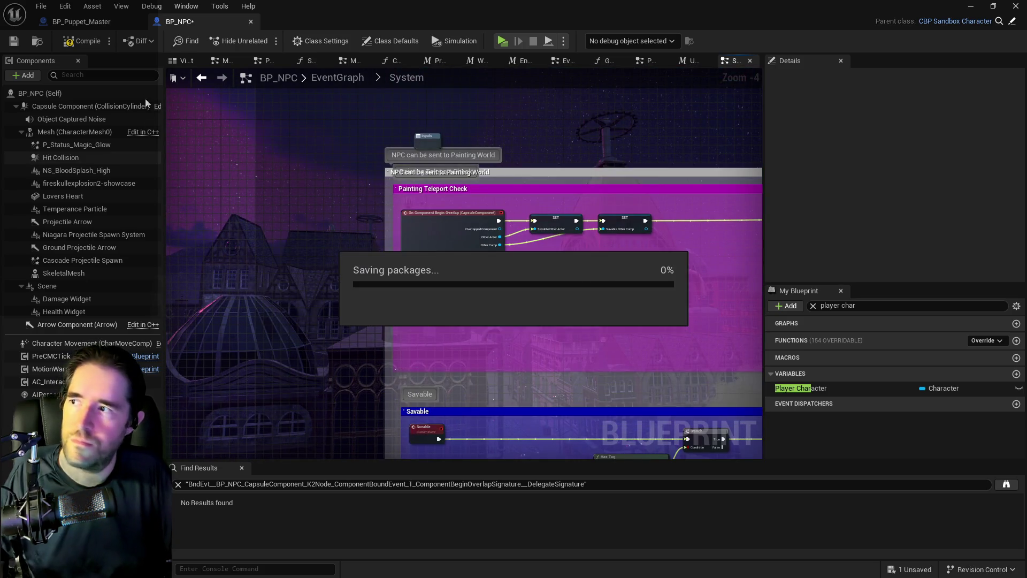
pyautogui.click(81, 43)
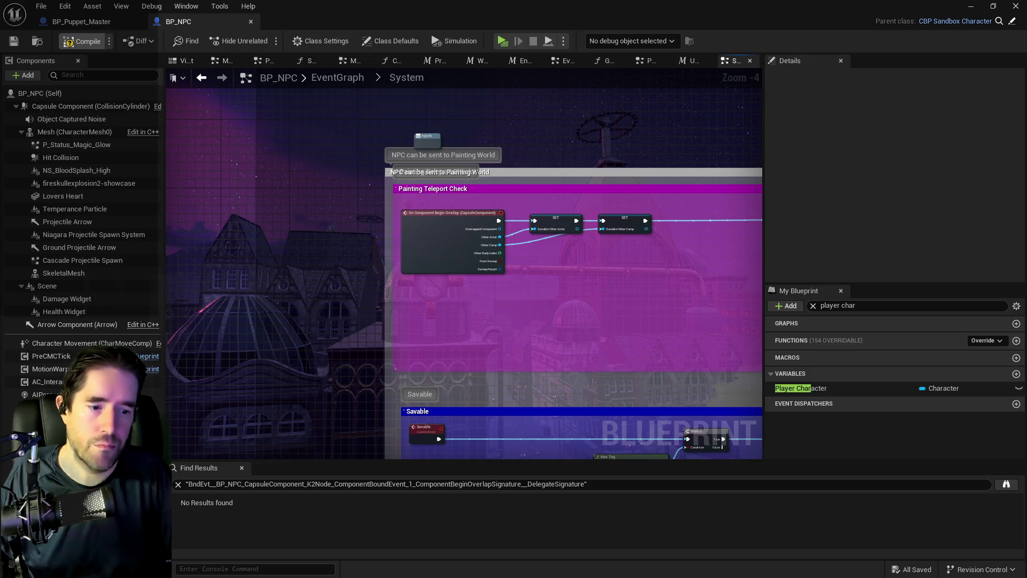
pyautogui.click(801, 388)
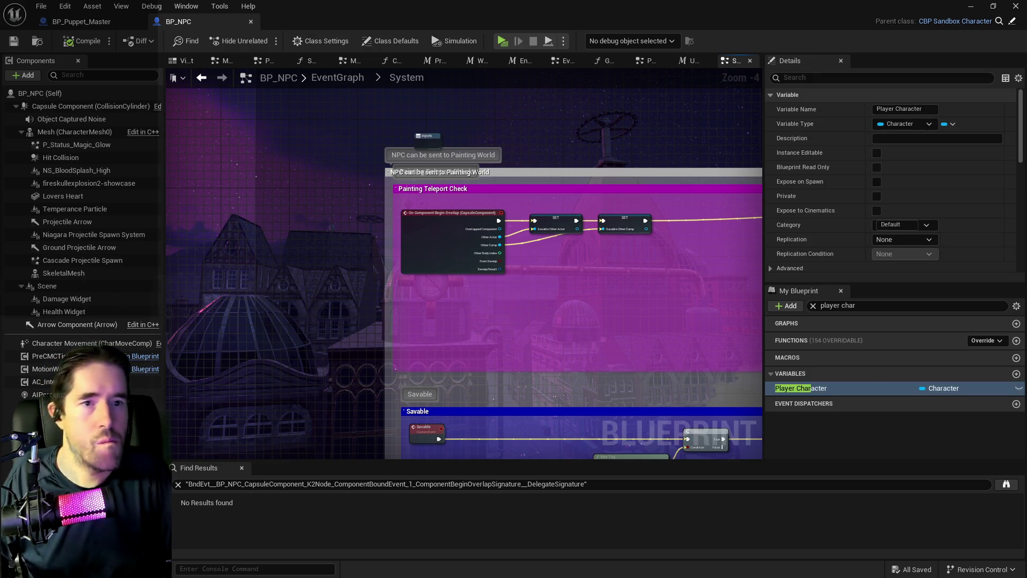
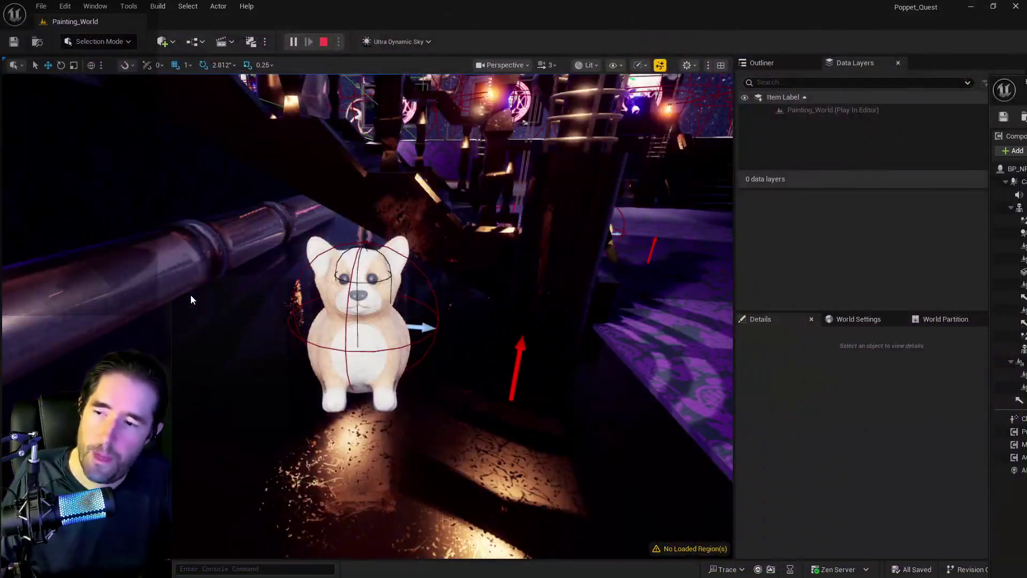
# Select the corgi NPC and open its BP_NPC_2D_Pudgy blueprint from the Outliner.
pyautogui.click(376, 338)
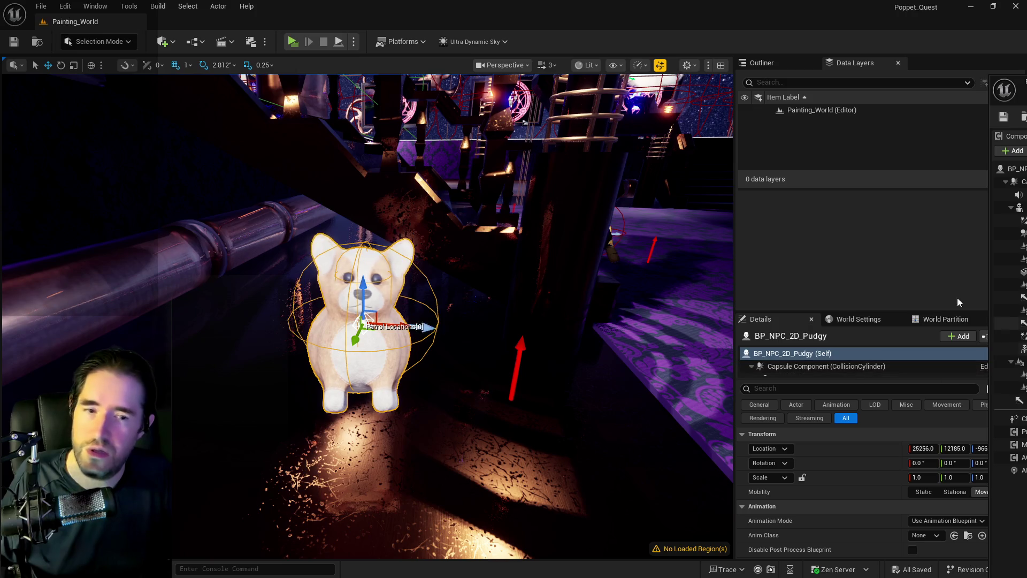
pyautogui.click(760, 62)
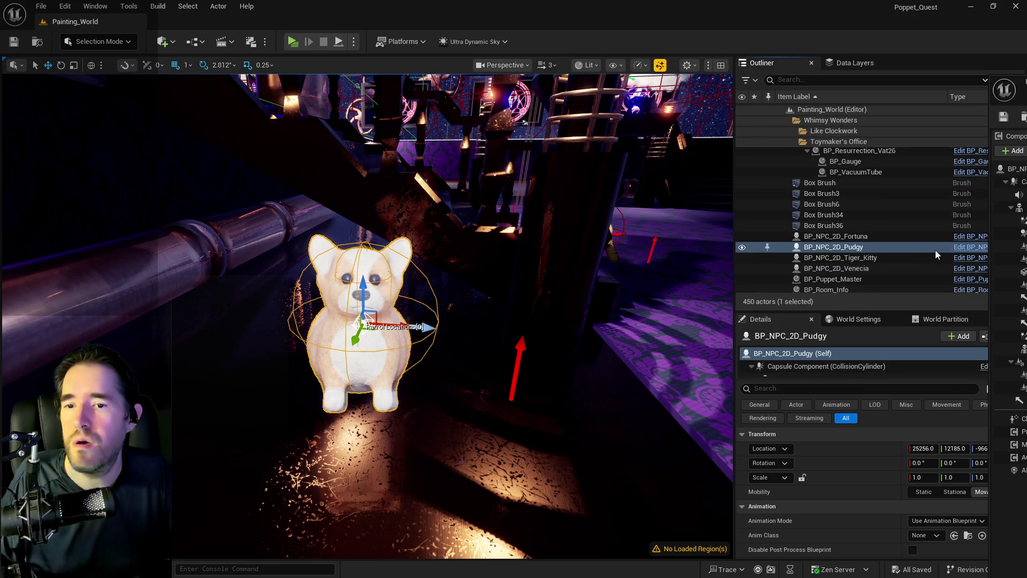
pyautogui.click(962, 249)
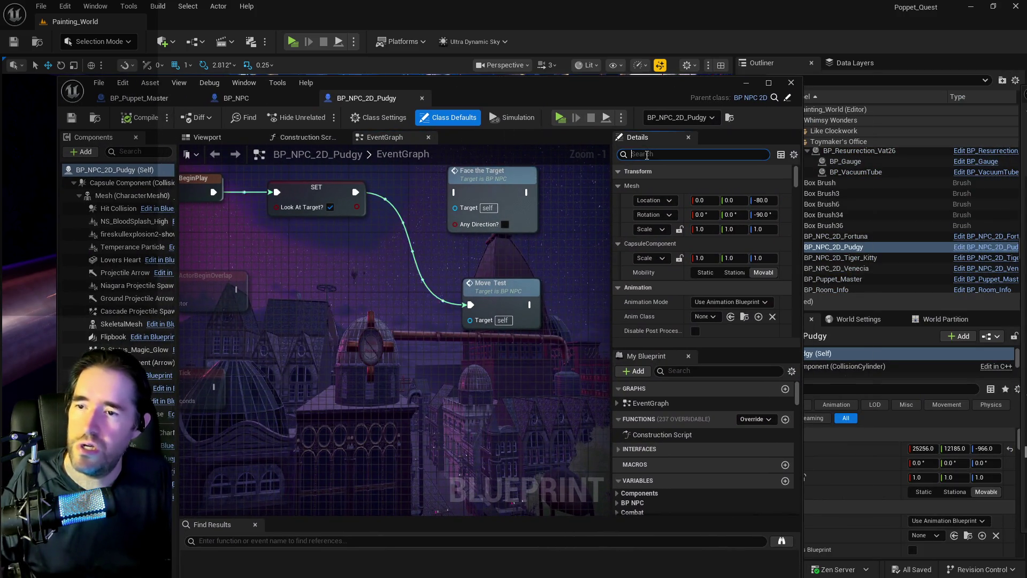
# Add the Type.Savable gameplay tag to BP_NPC_2D_Pudgy, compile, and maximize the editor.
pyautogui.write('game')
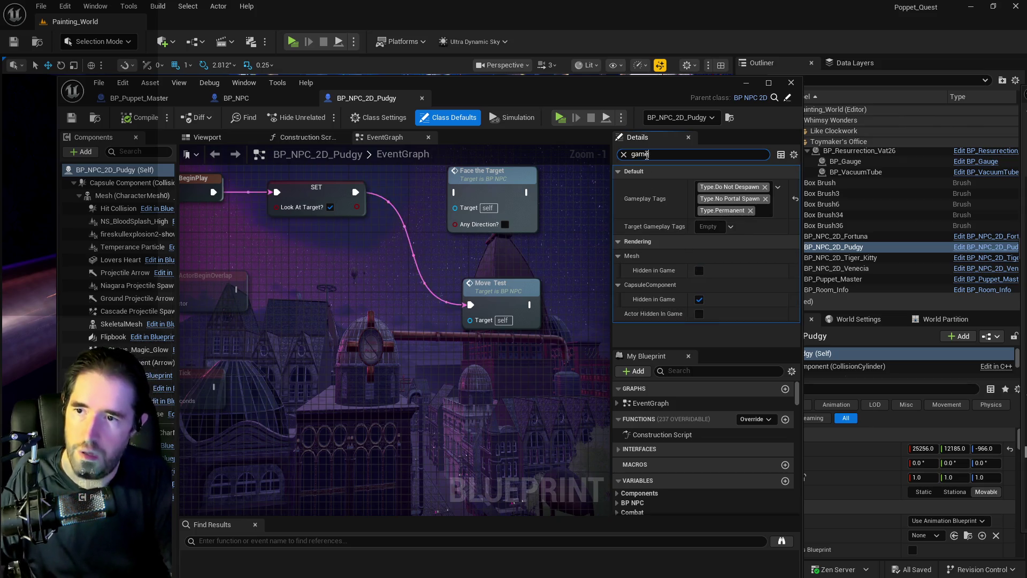
pyautogui.click(764, 214)
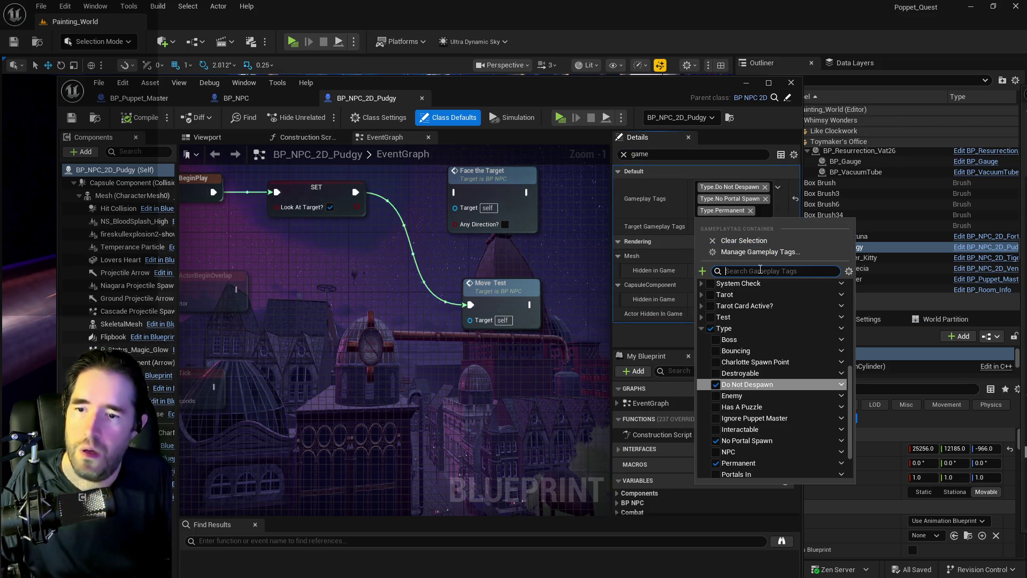
pyautogui.write('sav')
pyautogui.click(715, 296)
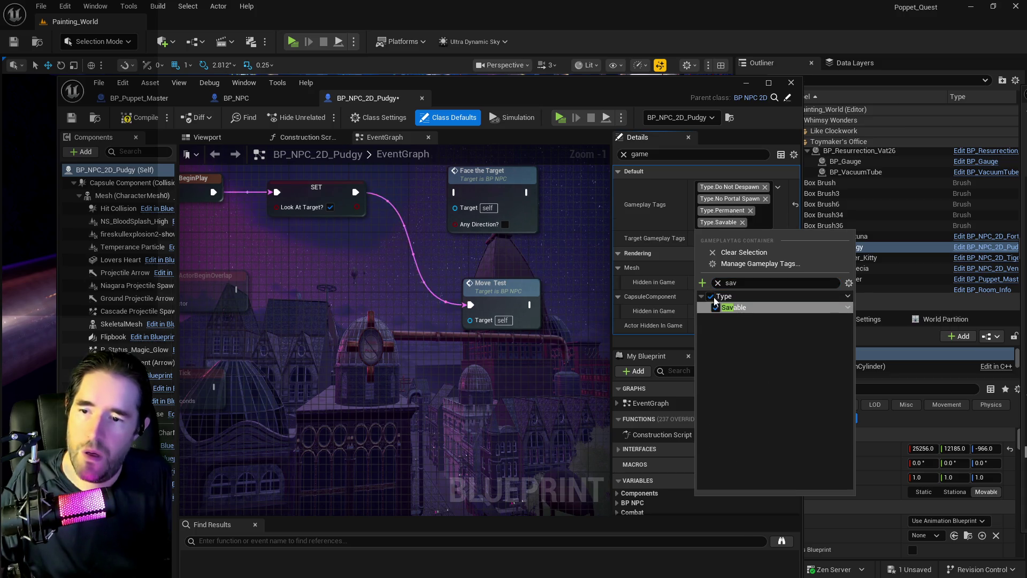
pyautogui.press('Escape')
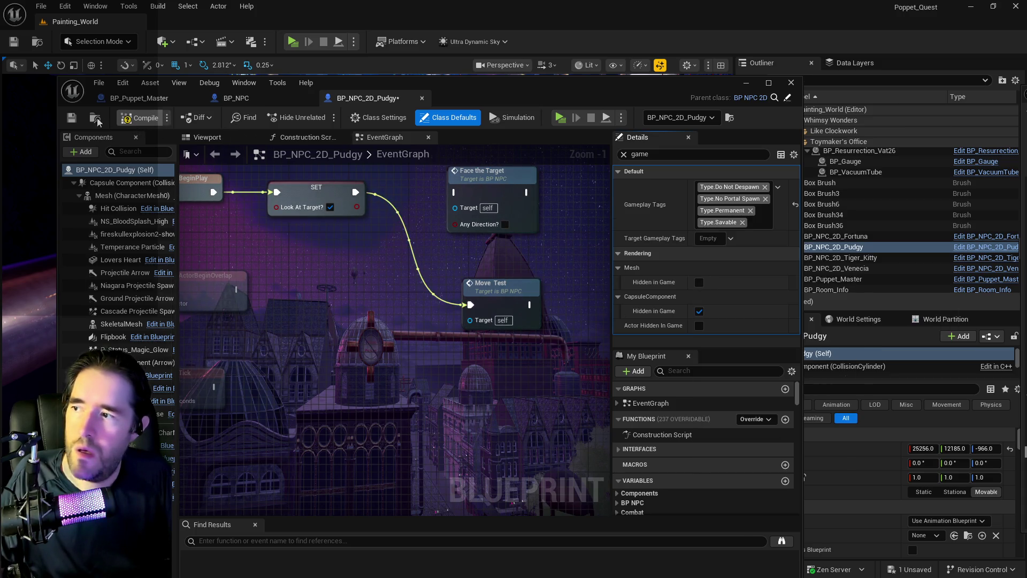
pyautogui.click(71, 118)
pyautogui.moveTo(371, 83)
pyautogui.mouseDown()
pyautogui.moveTo(1017, 94)
pyautogui.moveTo(444, 121)
pyautogui.mouseUp()
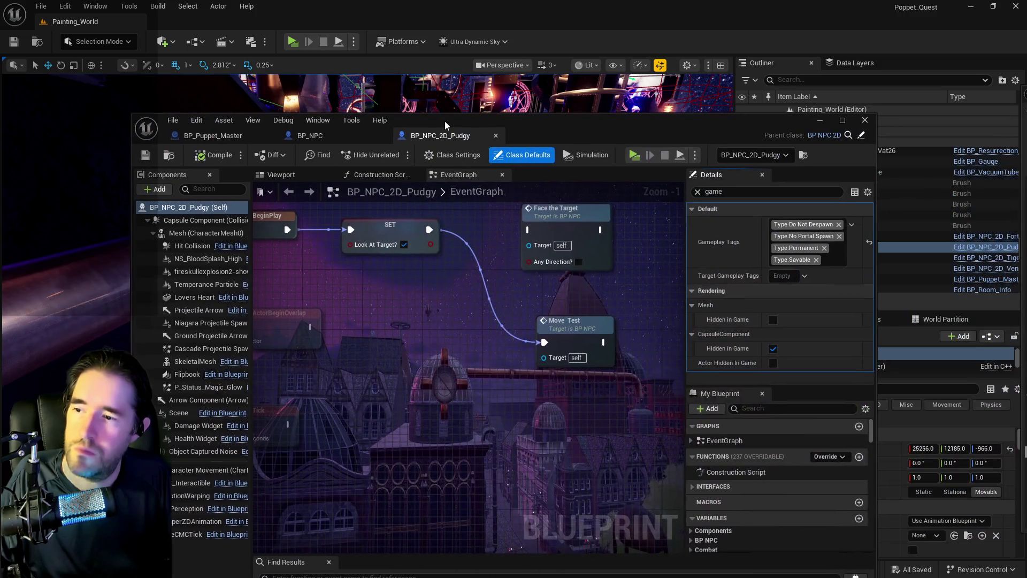
pyautogui.doubleClick(457, 121)
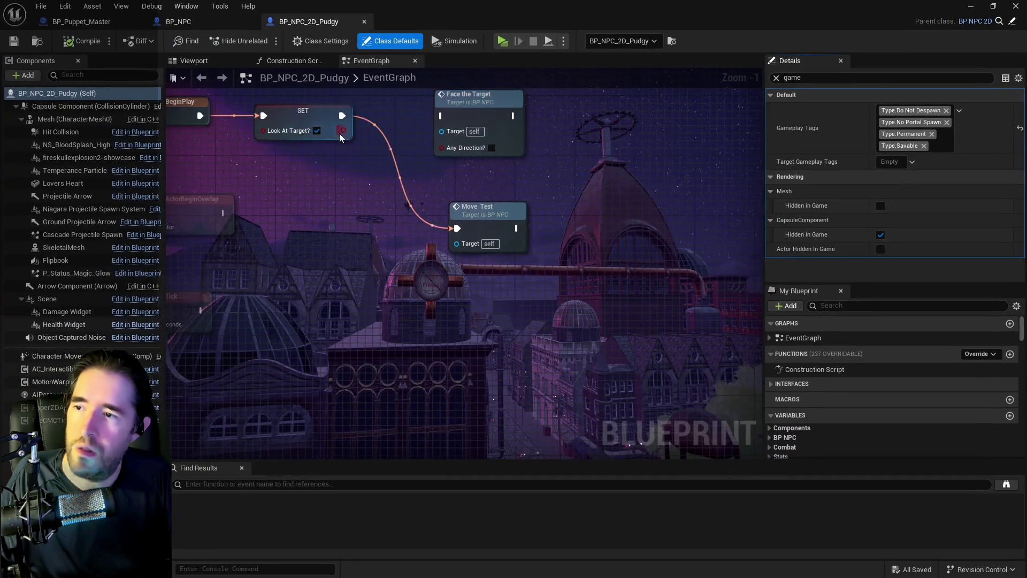
# Switch to the BP_NPC blueprint's Construction Script graph.
pyautogui.click(298, 62)
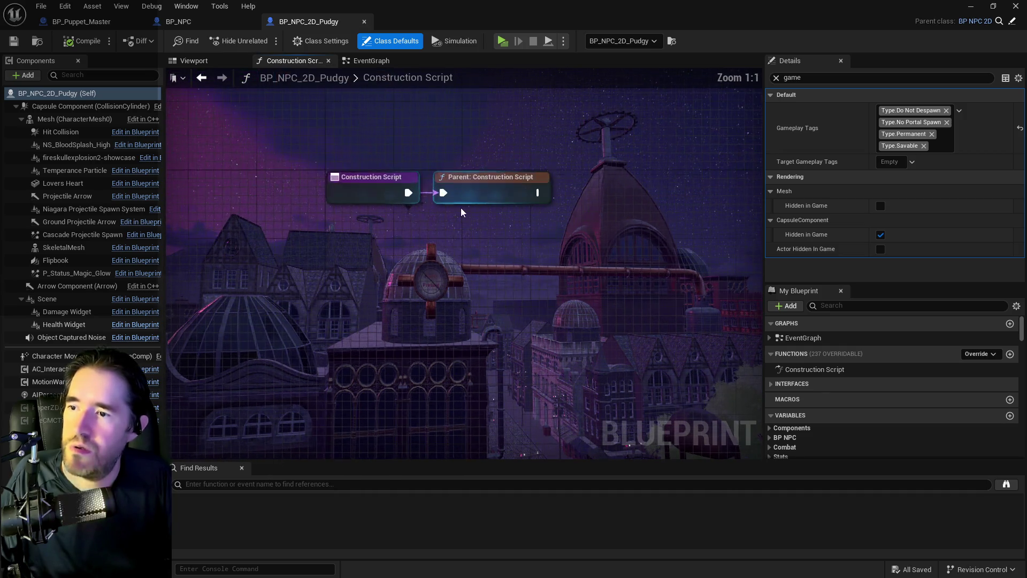
pyautogui.click(179, 21)
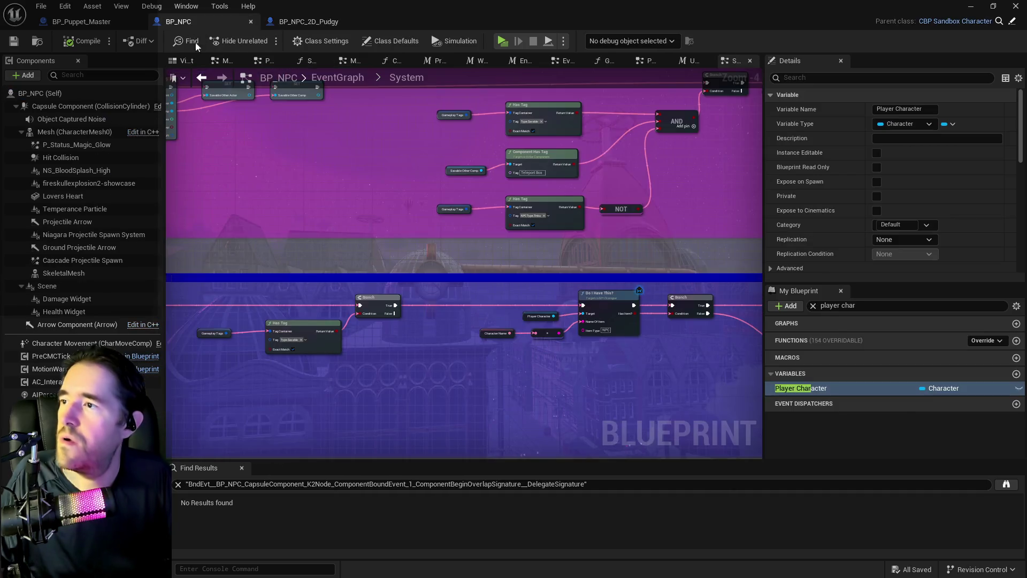
pyautogui.click(393, 62)
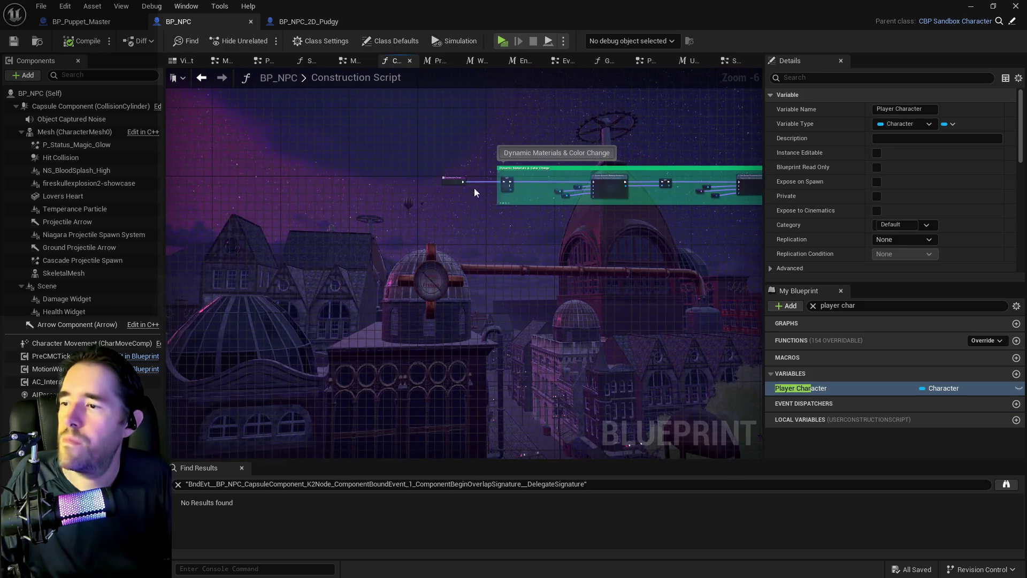
pyautogui.moveTo(749, 203); pyautogui.dragTo(349, 195)
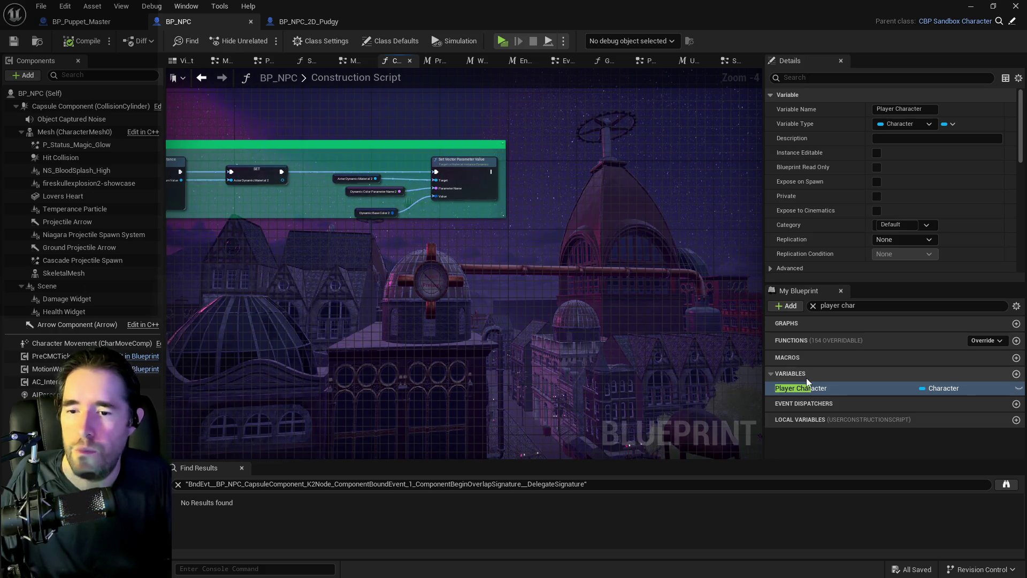
# Add a Get Gameplay Tags node to the Construction Script.
pyautogui.rightClick(541, 233)
pyautogui.write('get gameplay t')
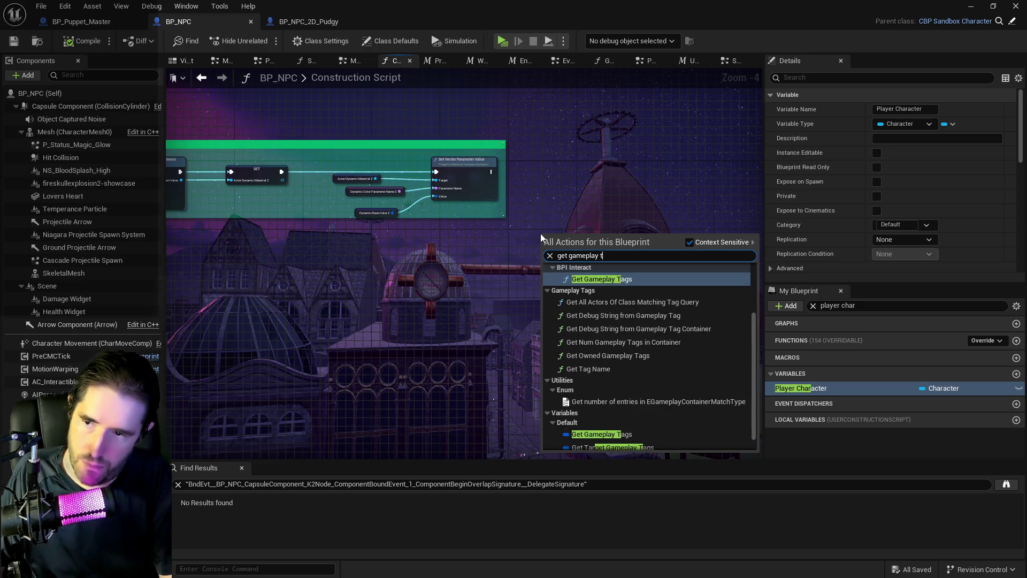
pyautogui.write('ags')
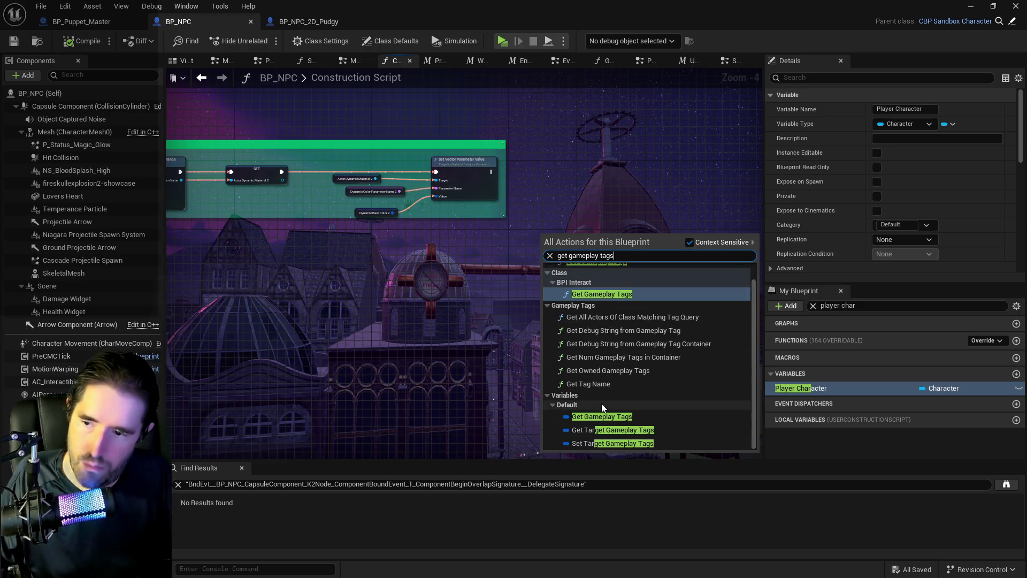
pyautogui.click(602, 415)
pyautogui.scroll(4, 538, 237)
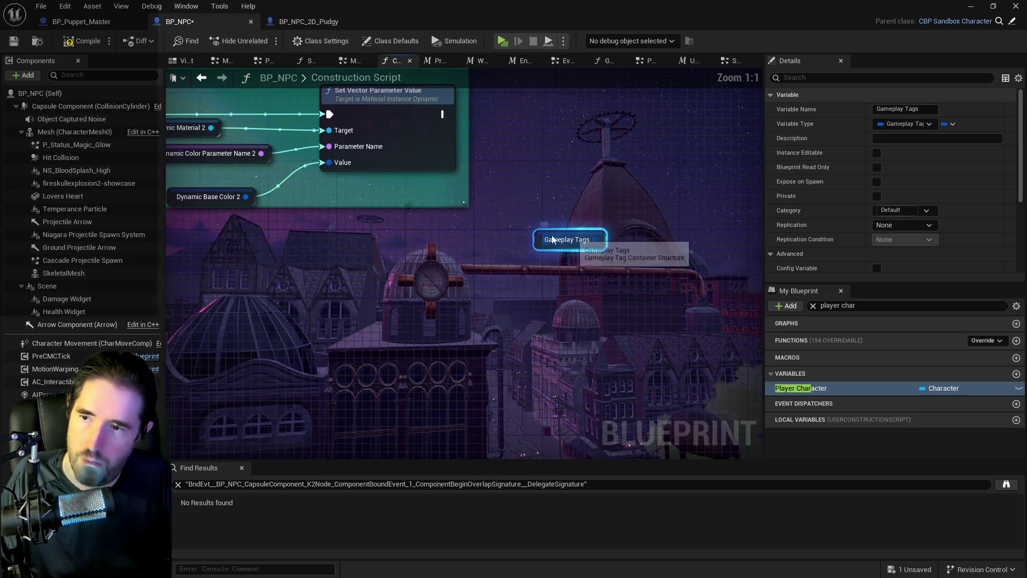
pyautogui.moveTo(538, 237); pyautogui.dragTo(520, 221)
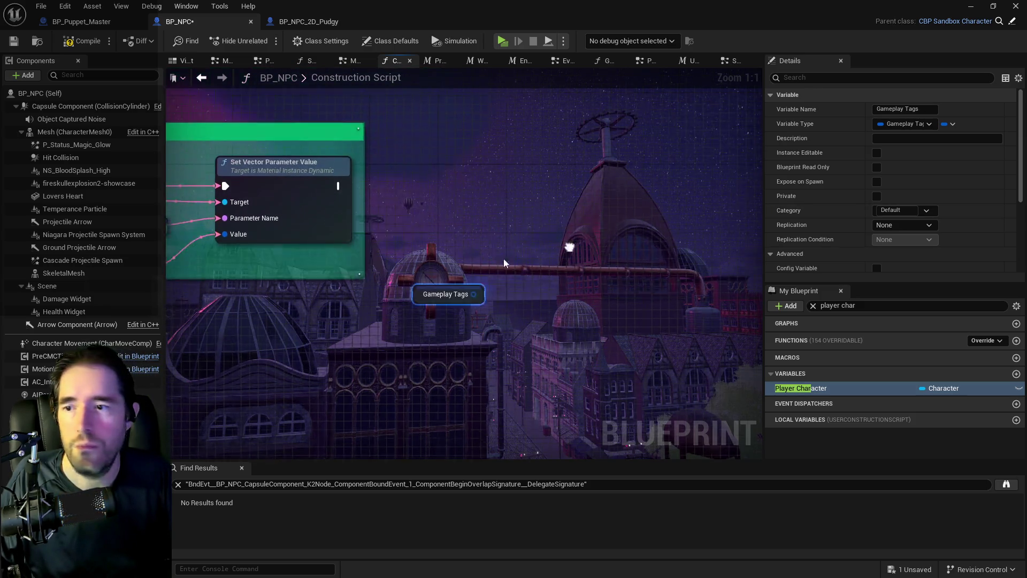
# Feed the tags into a Has Tag node checking Type.Savable with Exact Match on.
pyautogui.moveTo(458, 298); pyautogui.dragTo(519, 247)
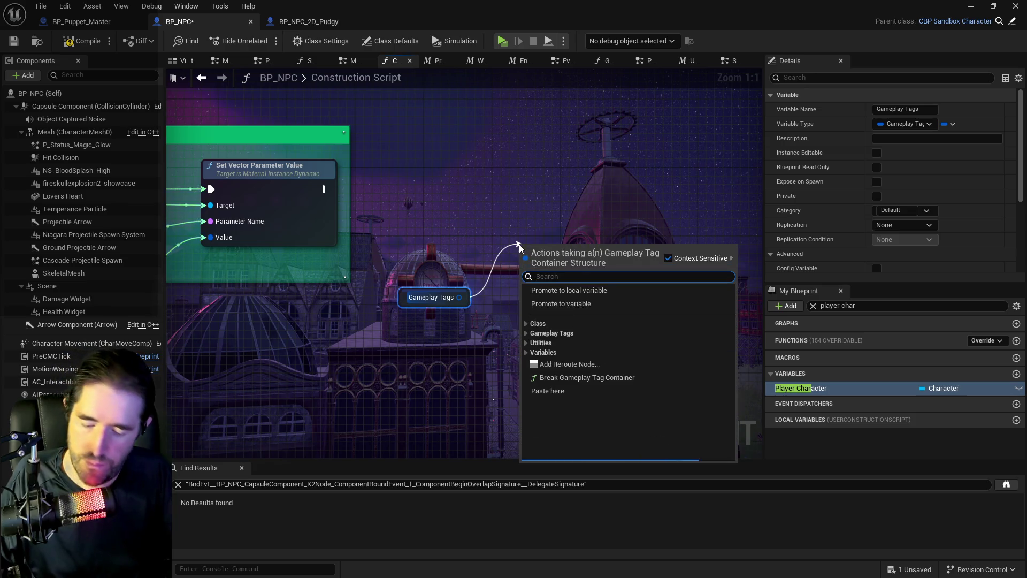
pyautogui.write('has tag')
pyautogui.click(558, 326)
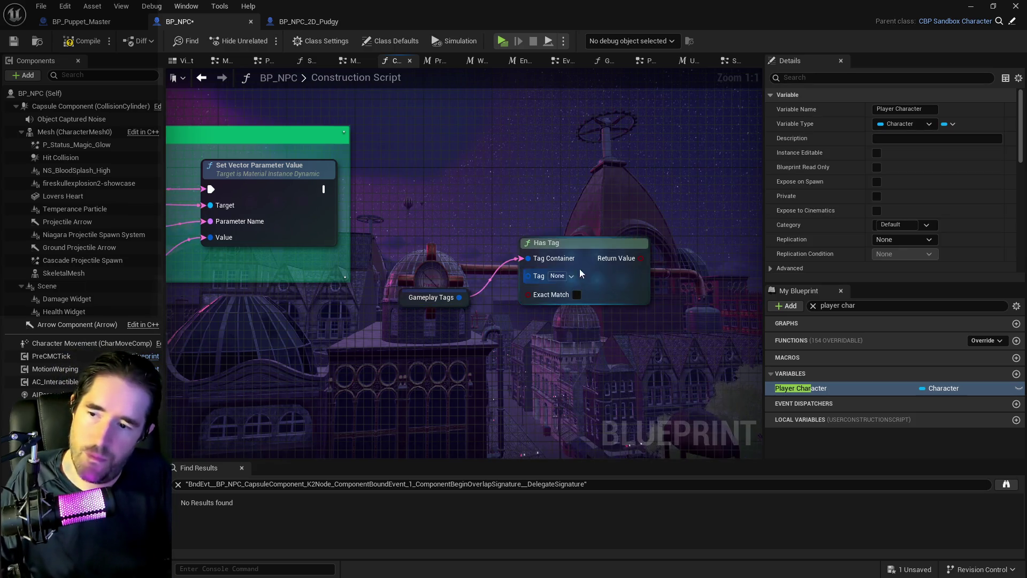
pyautogui.click(565, 276)
pyautogui.write('sav')
pyautogui.click(569, 361)
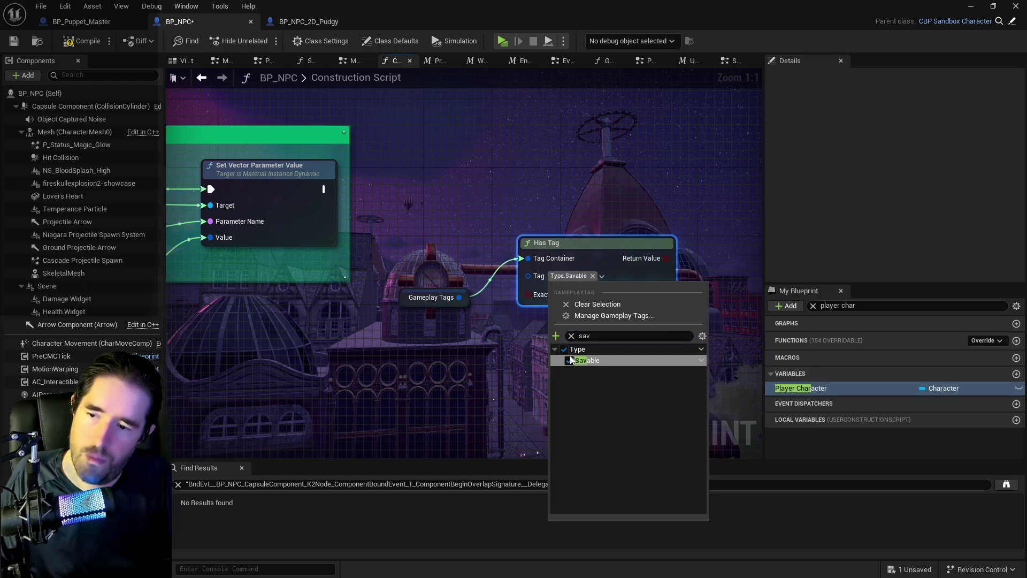
pyautogui.click(527, 315)
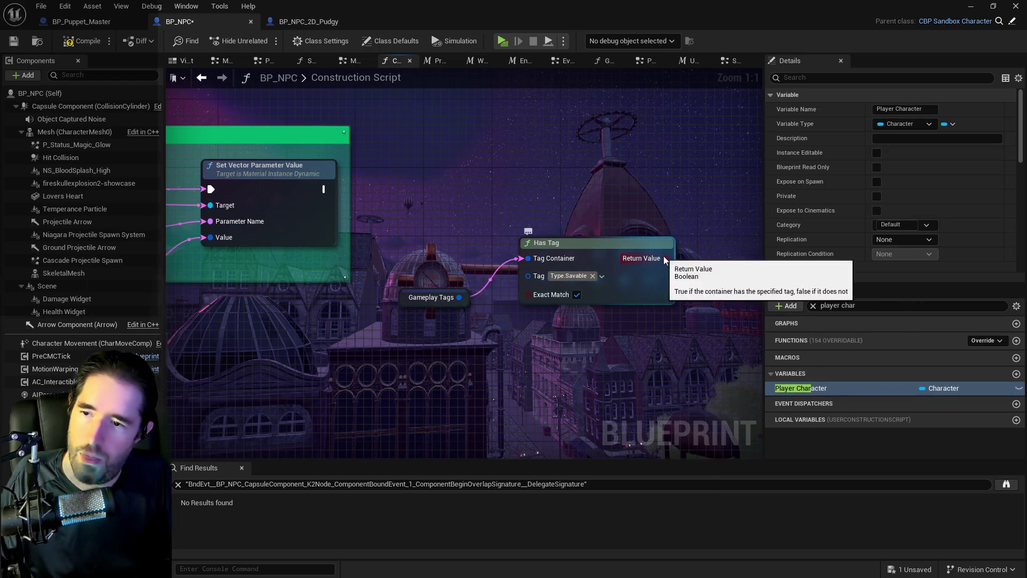
# Add a Branch on Has Tag after the material setup, and place a Mesh reference.
pyautogui.moveTo(666, 258); pyautogui.dragTo(690, 208)
pyautogui.scroll(-2, 400, 203)
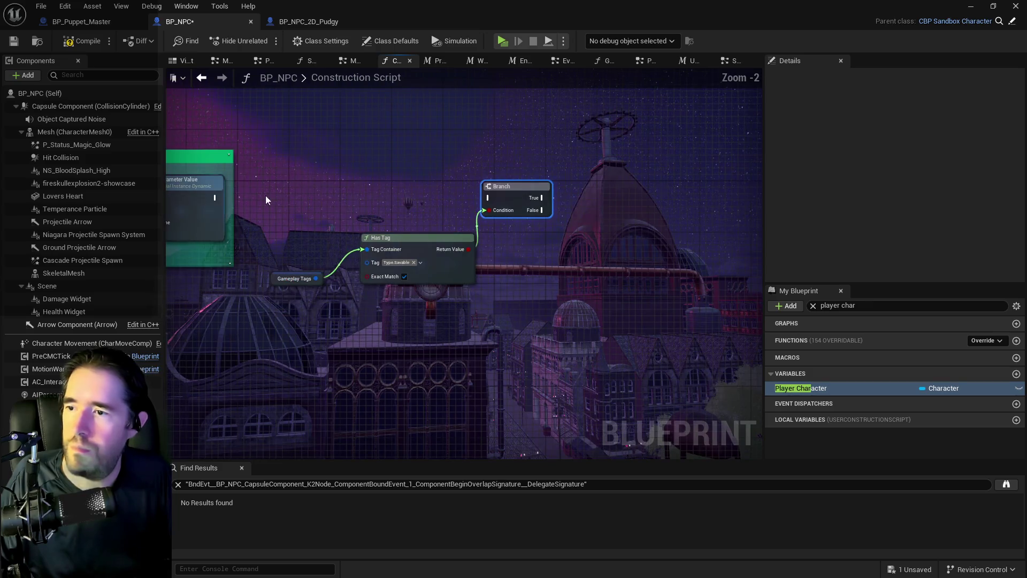
pyautogui.moveTo(216, 198)
pyautogui.mouseDown()
pyautogui.moveTo(487, 191)
pyautogui.moveTo(521, 200)
pyautogui.mouseUp()
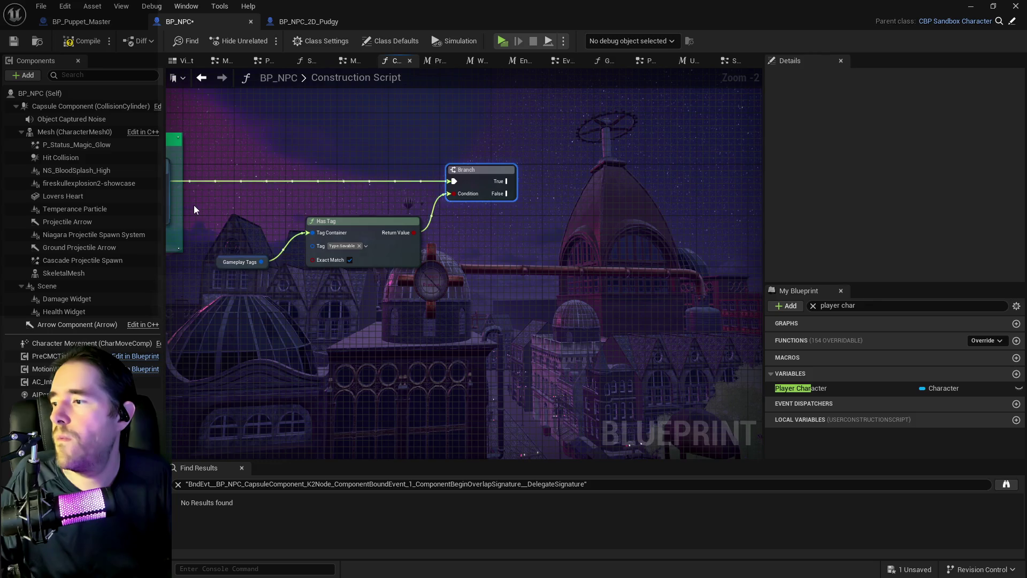
pyautogui.moveTo(75, 131)
pyautogui.mouseDown()
pyautogui.moveTo(515, 140)
pyautogui.moveTo(605, 156)
pyautogui.mouseUp()
pyautogui.write('set vis')
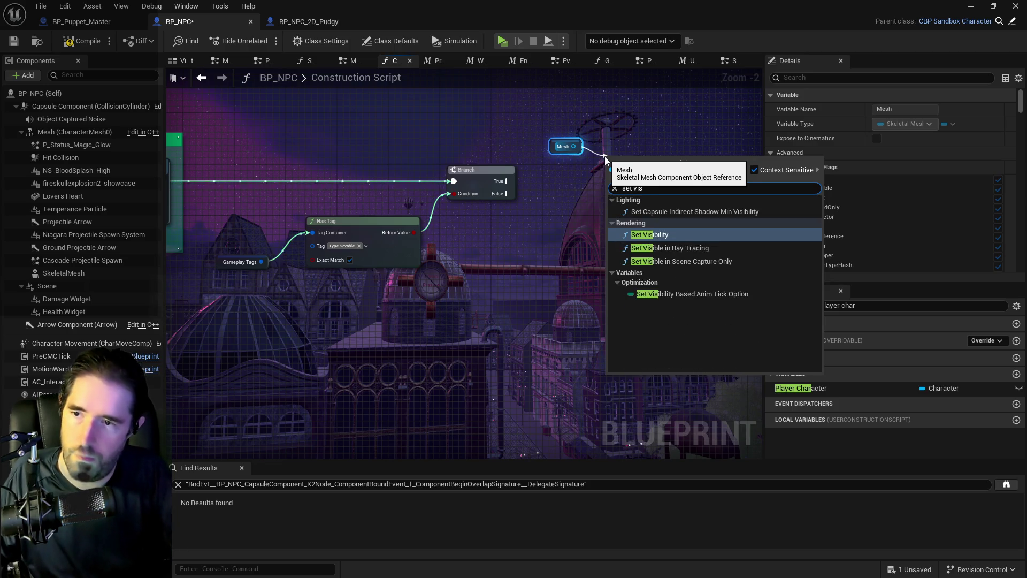
pyautogui.click(566, 191)
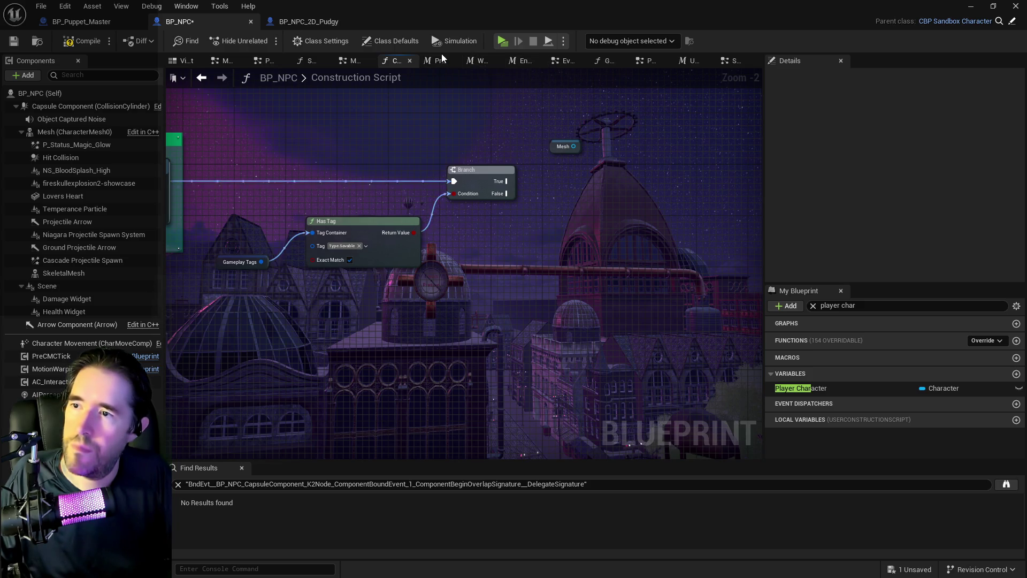
# Select the Set Enable Collision and Gravity nodes beside Uses Gasp? in the System graph.
pyautogui.click(736, 60)
pyautogui.moveTo(536, 224)
pyautogui.mouseDown()
pyautogui.moveTo(407, 178)
pyautogui.moveTo(469, 148)
pyautogui.moveTo(404, 178)
pyautogui.moveTo(564, 184)
pyautogui.moveTo(408, 258)
pyautogui.mouseUp()
pyautogui.scroll(1, 564, 184)
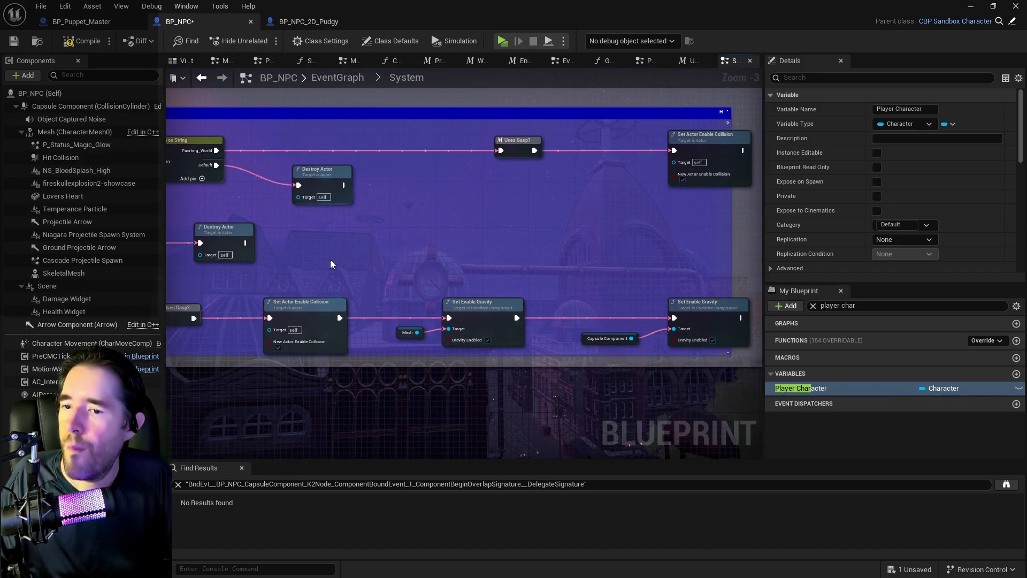
pyautogui.moveTo(308, 266)
pyautogui.mouseDown()
pyautogui.moveTo(668, 319)
pyautogui.moveTo(716, 349)
pyautogui.mouseUp()
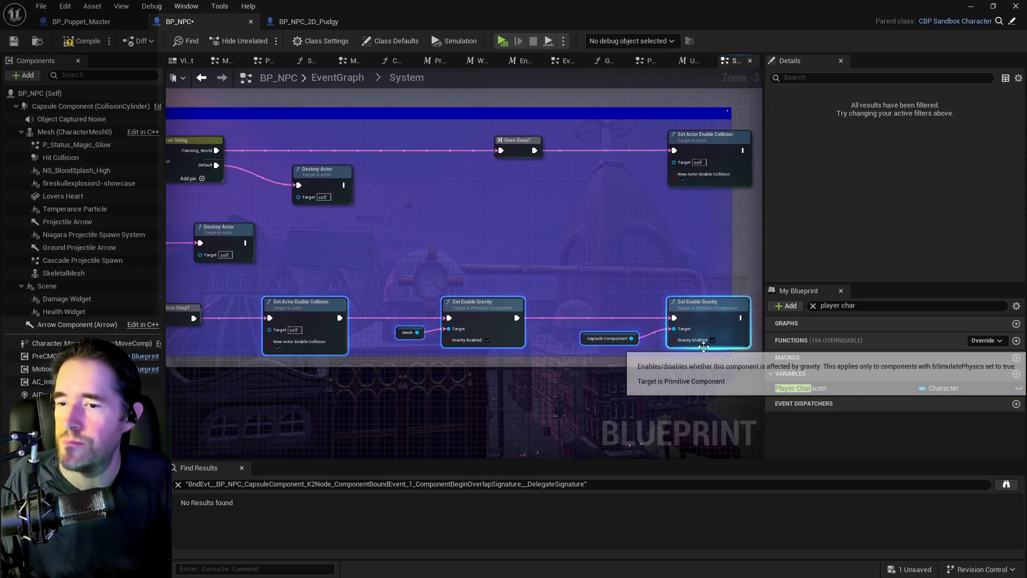
pyautogui.moveTo(609, 297); pyautogui.dragTo(717, 241)
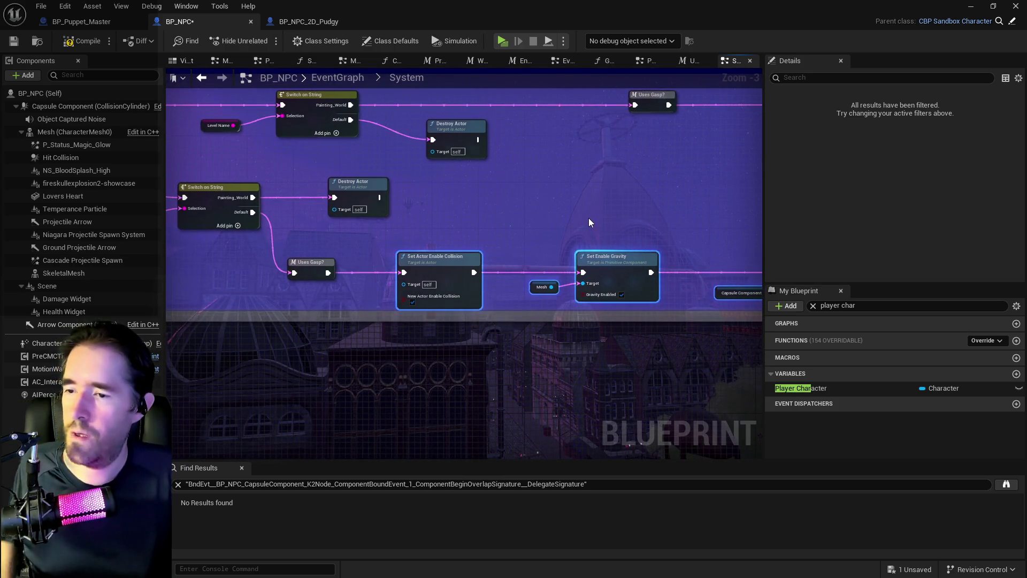
pyautogui.moveTo(589, 222); pyautogui.dragTo(468, 176)
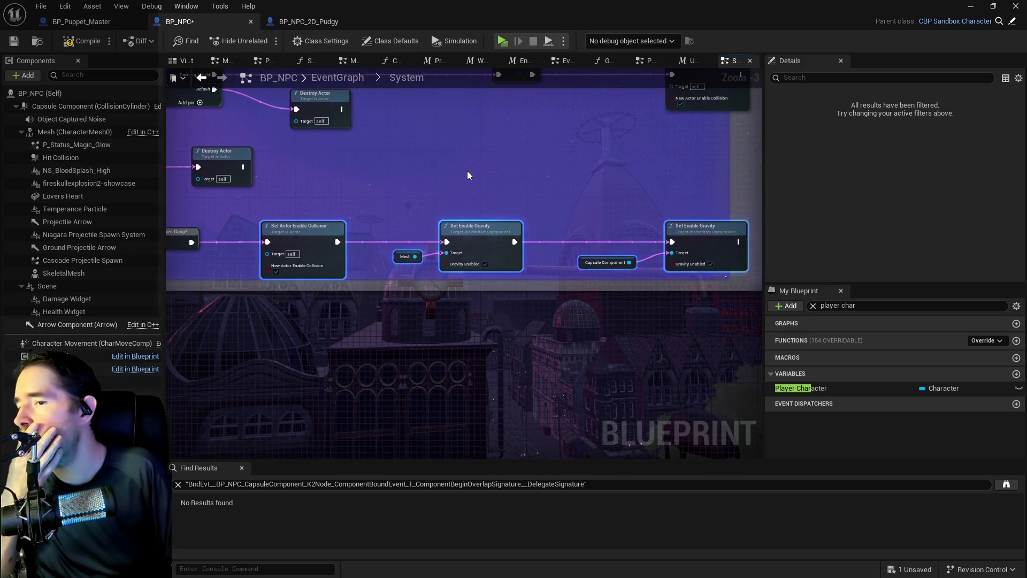
pyautogui.moveTo(352, 197); pyautogui.dragTo(490, 169)
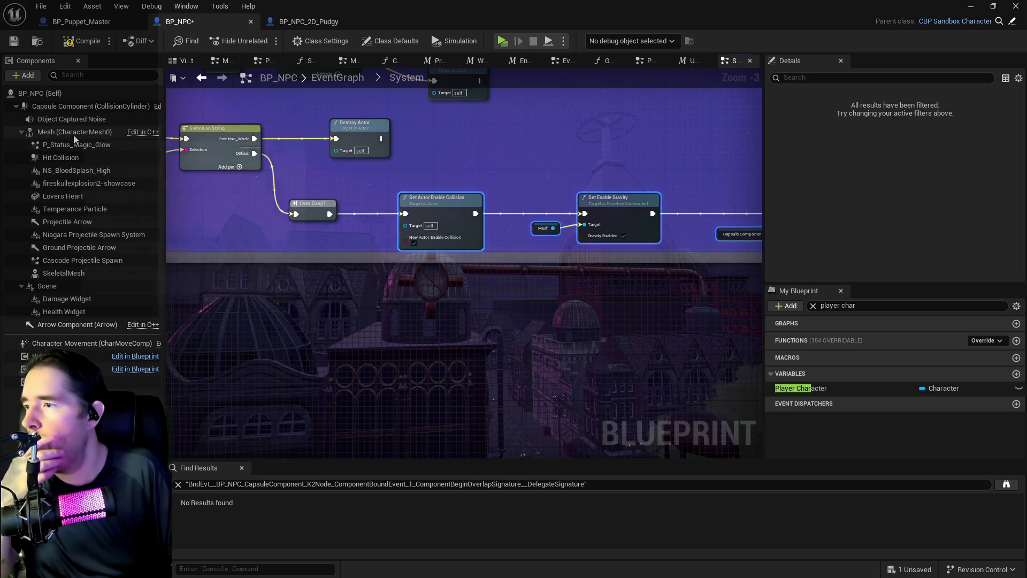
pyautogui.click(63, 273)
pyautogui.scroll(-10, 863, 201)
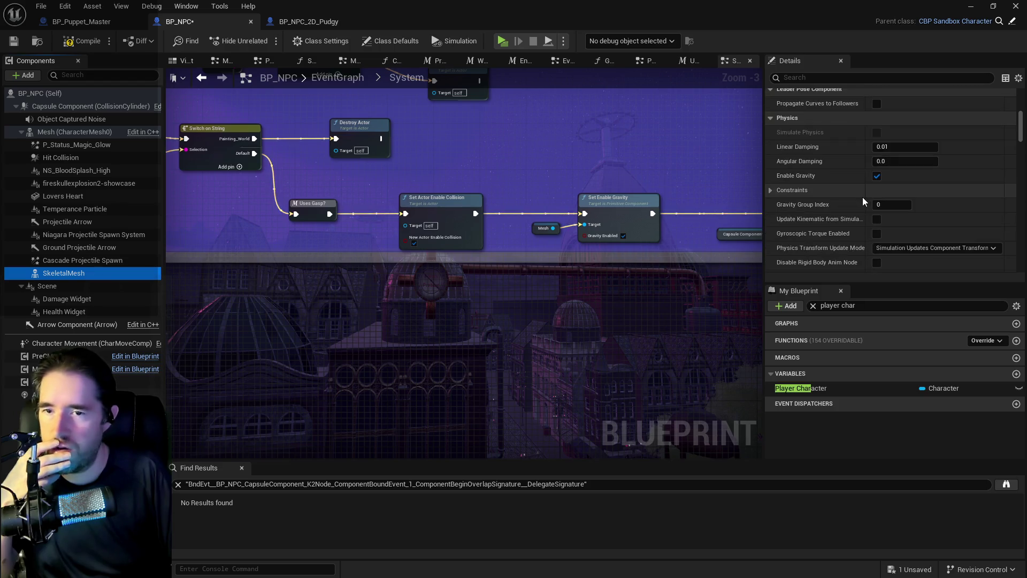
pyautogui.scroll(-3, 864, 201)
pyautogui.moveTo(593, 182)
pyautogui.mouseDown()
pyautogui.moveTo(371, 174)
pyautogui.moveTo(454, 209)
pyautogui.moveTo(451, 274)
pyautogui.moveTo(513, 258)
pyautogui.moveTo(365, 267)
pyautogui.moveTo(495, 239)
pyautogui.moveTo(690, 236)
pyautogui.moveTo(395, 196)
pyautogui.mouseUp()
pyautogui.scroll(-1, 692, 244)
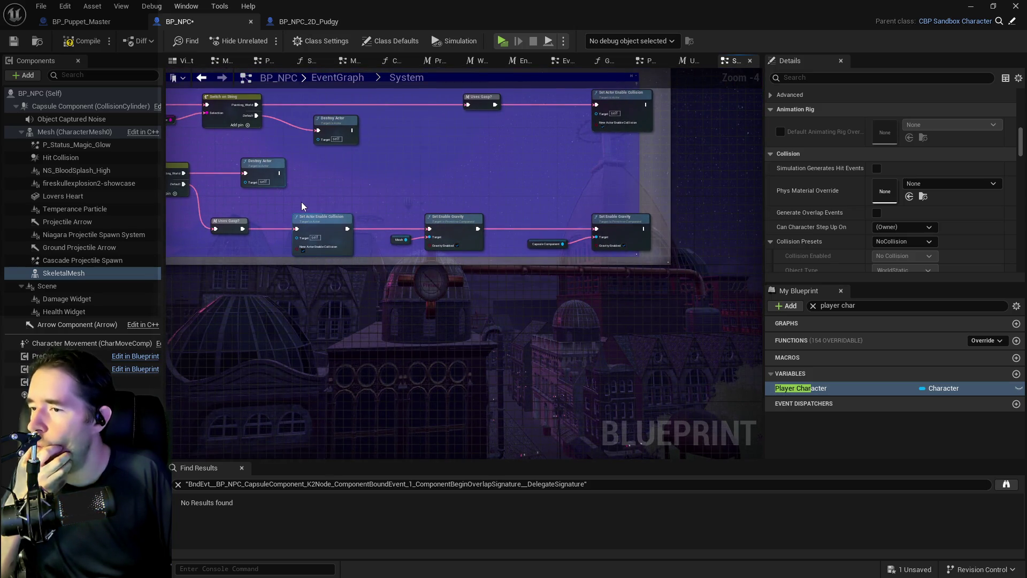
pyautogui.moveTo(288, 203); pyautogui.dragTo(625, 256)
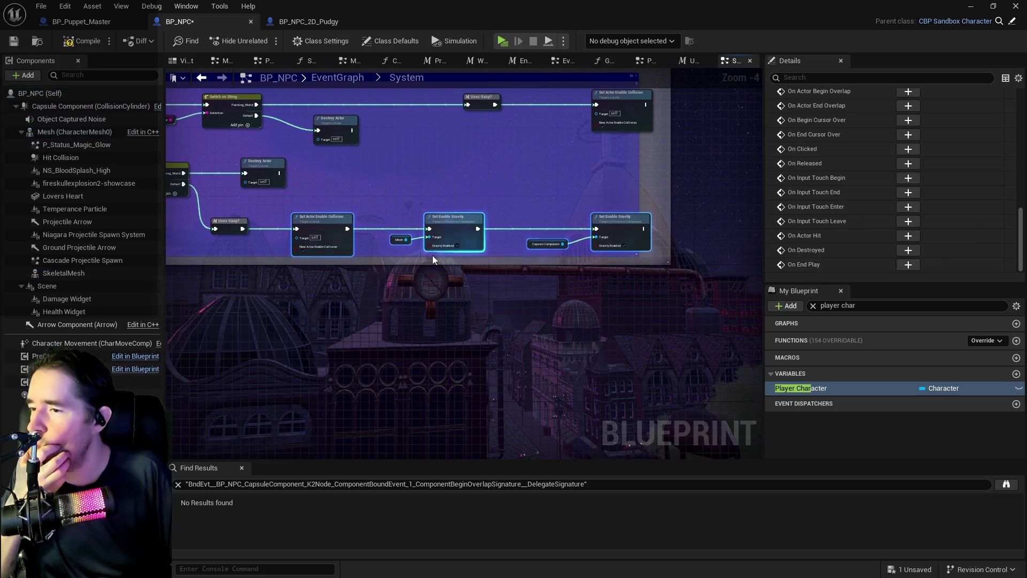
pyautogui.scroll(2, 422, 255)
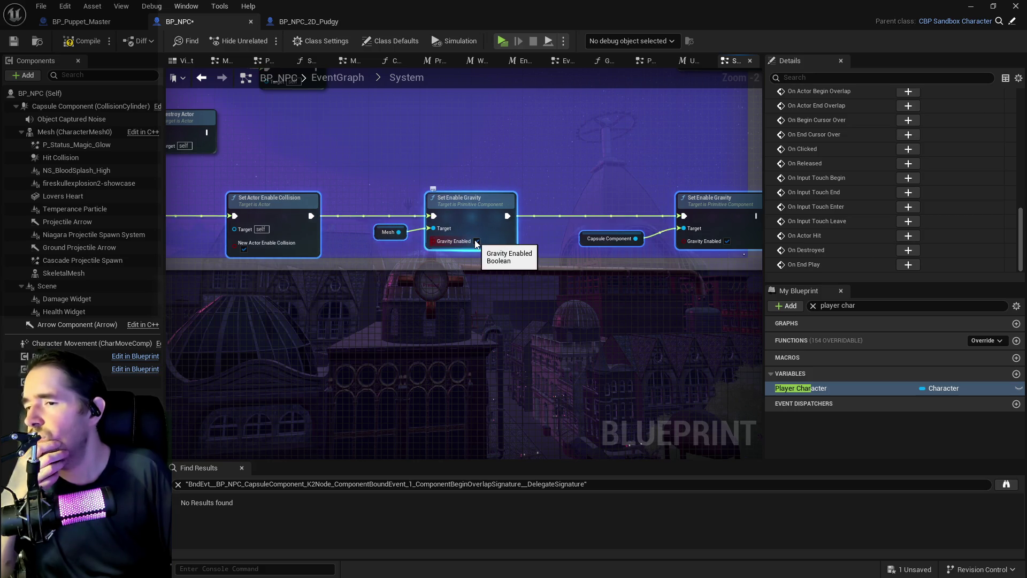
pyautogui.click(69, 131)
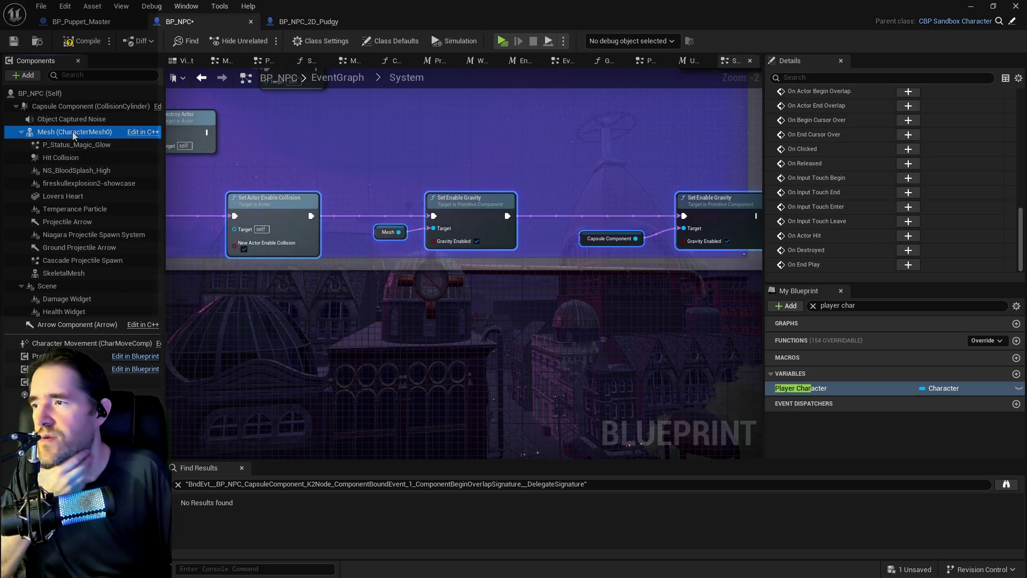
pyautogui.scroll(-6, 839, 216)
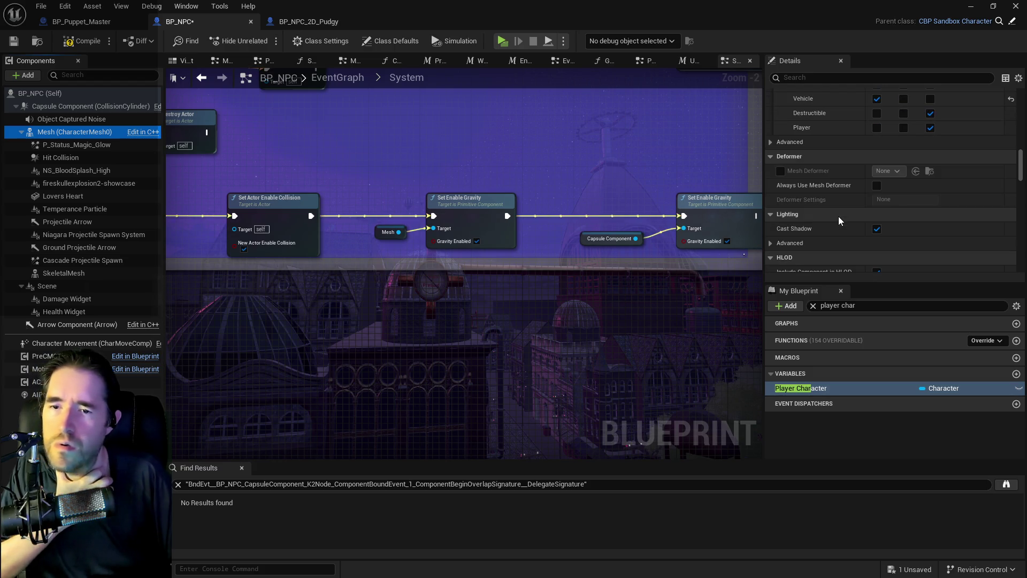
pyautogui.scroll(-5, 839, 216)
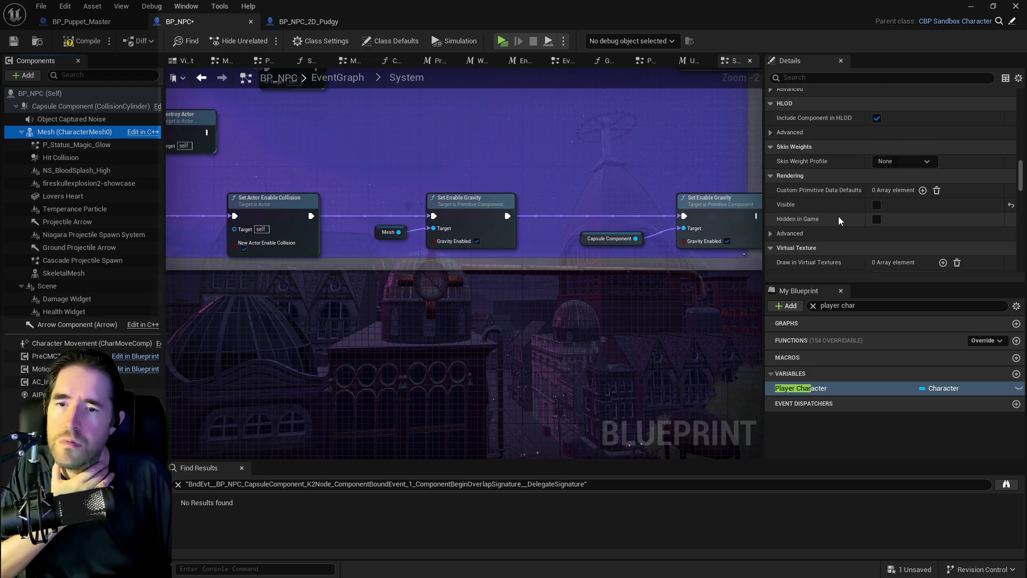
pyautogui.scroll(10, 839, 216)
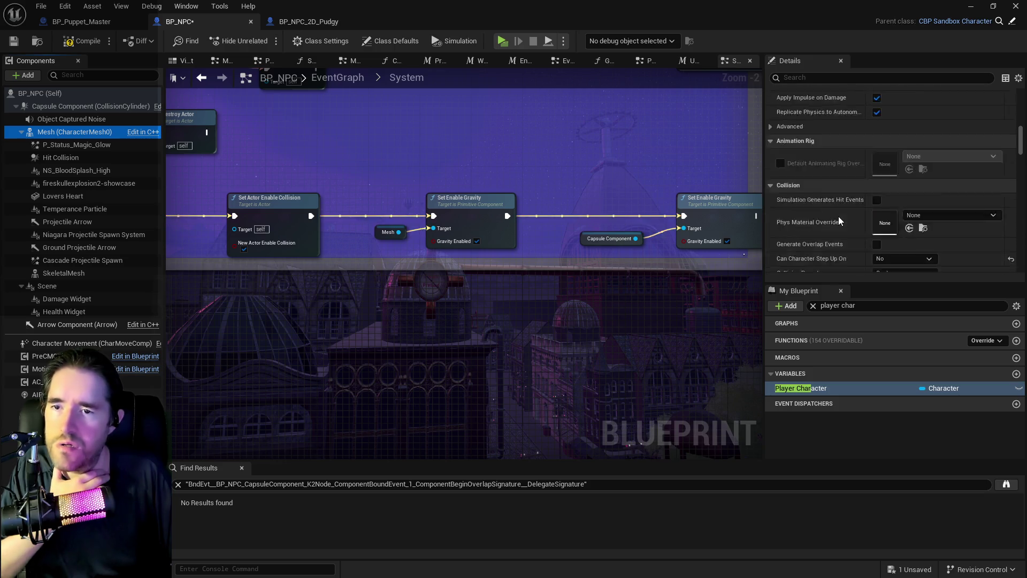
pyautogui.scroll(6, 839, 216)
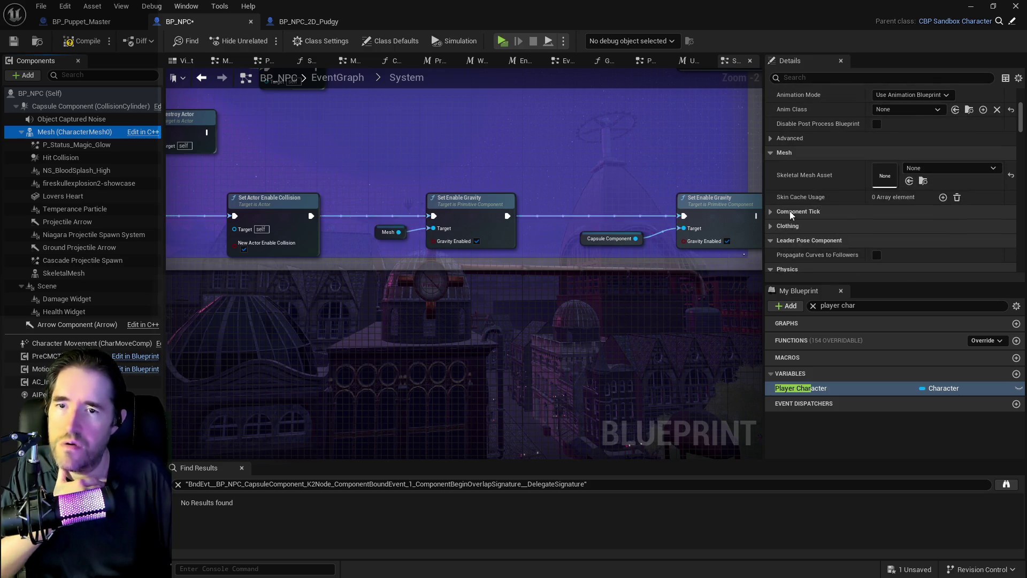
pyautogui.scroll(2, 645, 197)
pyautogui.scroll(-5, 645, 197)
pyautogui.moveTo(402, 190)
pyautogui.mouseDown()
pyautogui.moveTo(660, 225)
pyautogui.moveTo(657, 210)
pyautogui.mouseUp()
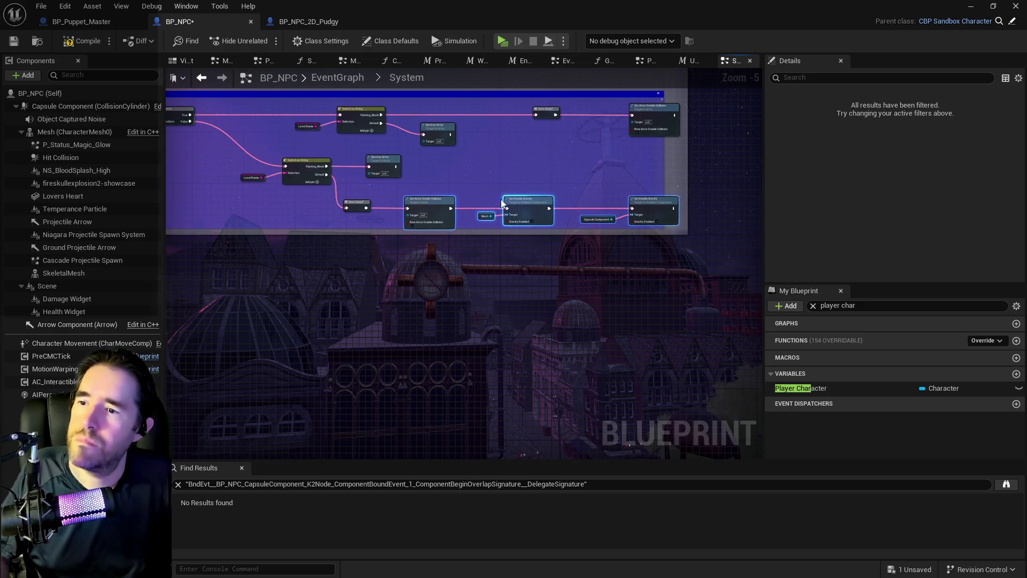
# Collapse the selected nodes into a 'Collision/Gravity Setup' macro and open its graph.
pyautogui.scroll(2, 505, 199)
pyautogui.rightClick(556, 217)
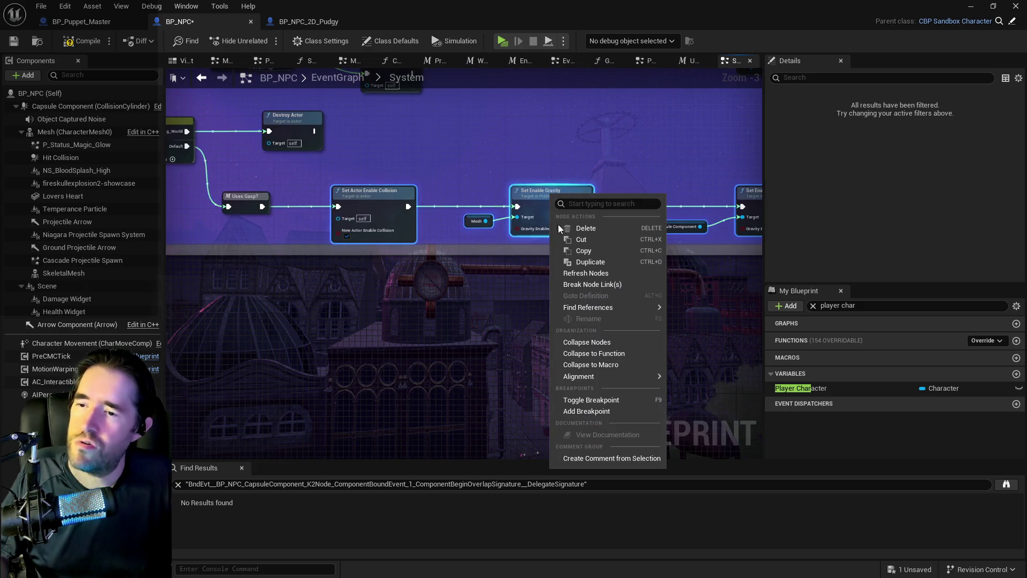
pyautogui.click(592, 365)
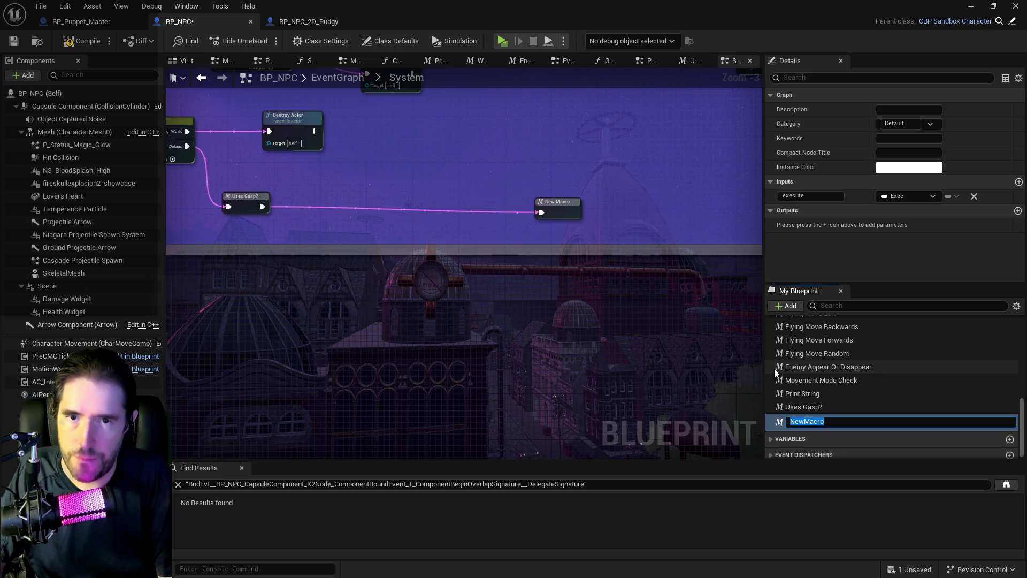
pyautogui.write('Collision/Gravity Setup')
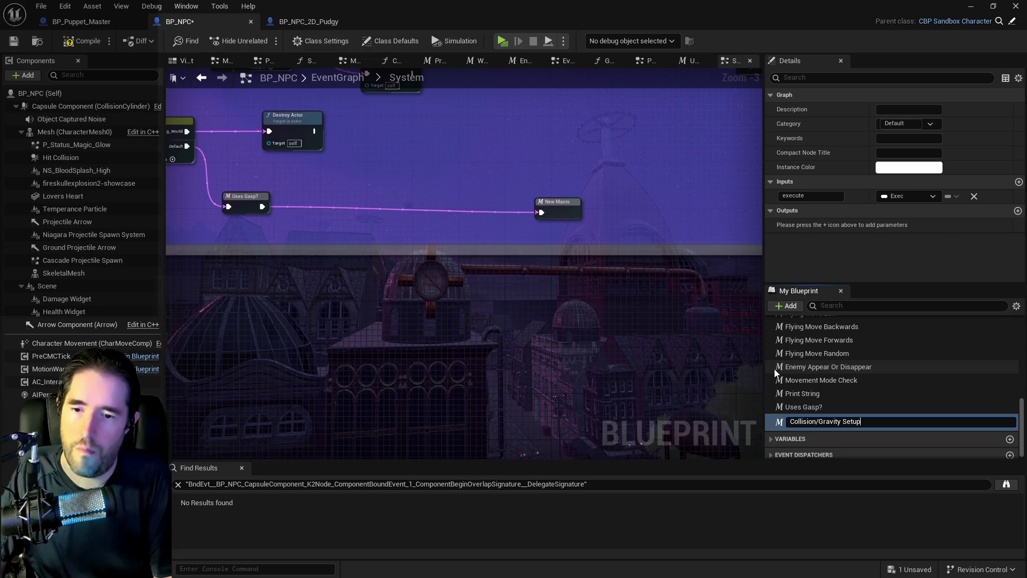
pyautogui.press('Return')
pyautogui.moveTo(569, 208); pyautogui.dragTo(454, 203)
pyautogui.doubleClick(452, 203)
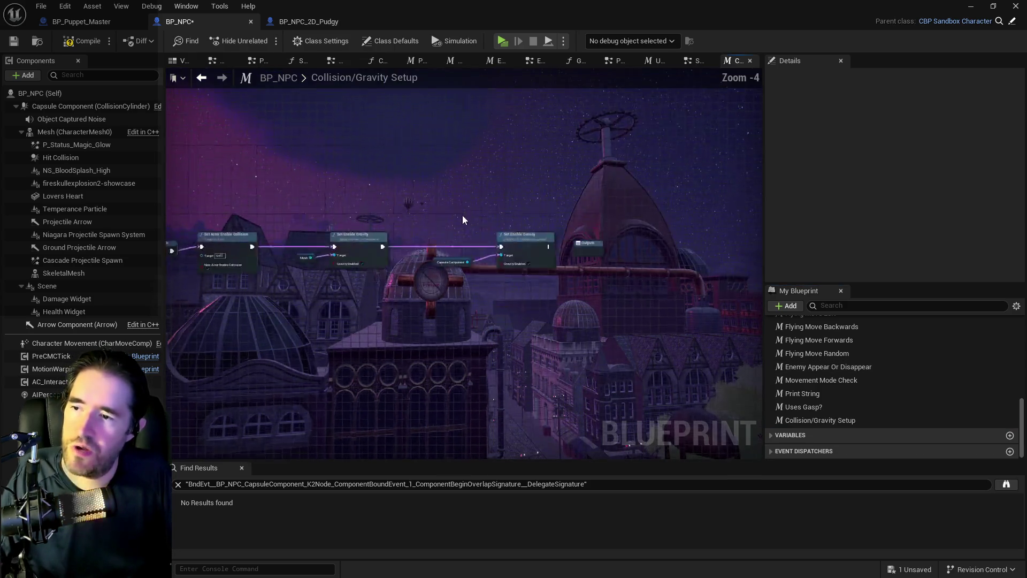
# Expose NewActorEnableCollision as a macro input, stored in a Boolean variable driving collision.
pyautogui.click(390, 232)
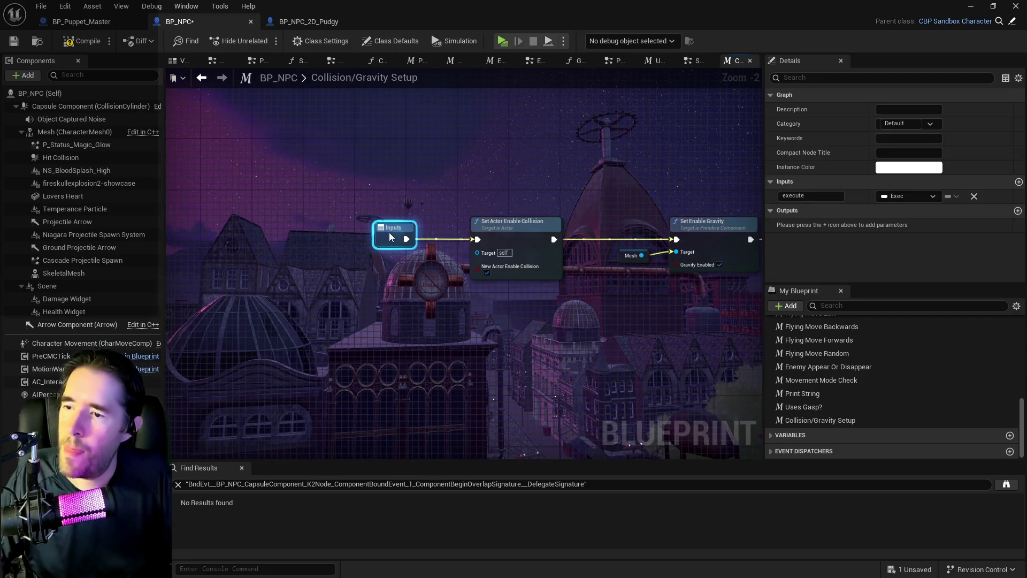
pyautogui.moveTo(366, 239); pyautogui.dragTo(352, 239)
pyautogui.moveTo(474, 270); pyautogui.dragTo(284, 224)
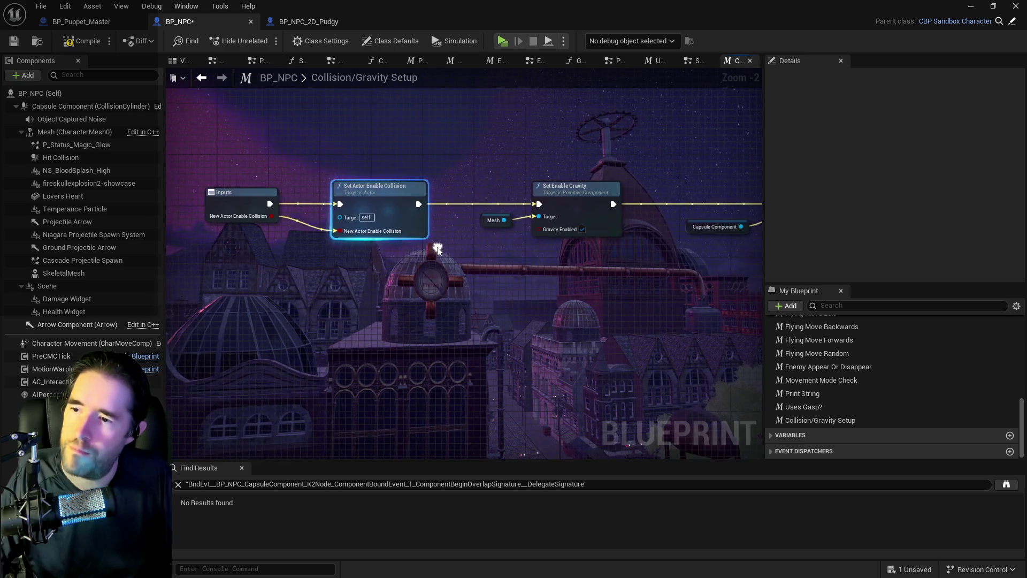
pyautogui.moveTo(537, 233); pyautogui.dragTo(723, 227)
pyautogui.moveTo(448, 208)
pyautogui.mouseDown()
pyautogui.moveTo(351, 204)
pyautogui.moveTo(412, 217)
pyautogui.moveTo(474, 197)
pyautogui.moveTo(551, 203)
pyautogui.moveTo(540, 224)
pyautogui.moveTo(550, 226)
pyautogui.mouseUp()
pyautogui.click(484, 258)
pyautogui.click(384, 199)
pyautogui.click(352, 204)
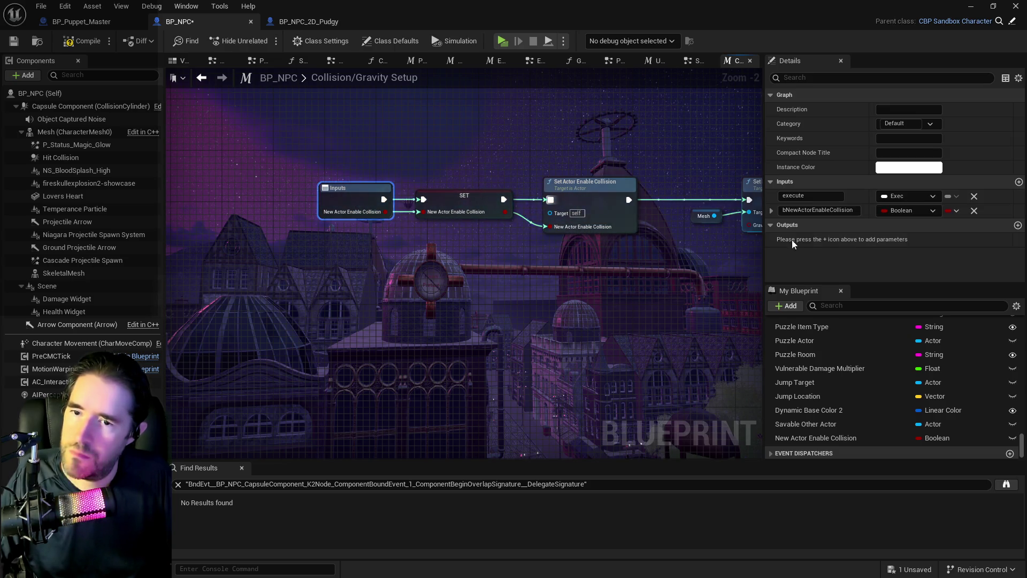
pyautogui.click(787, 210)
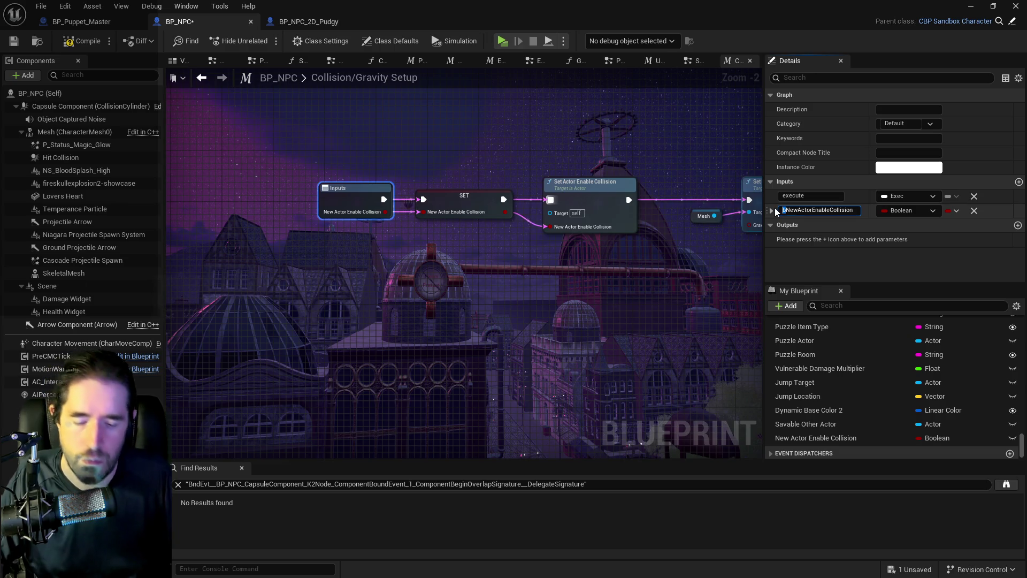
pyautogui.press('Return')
# Wire the variable's getters into both the Mesh and Capsule Gravity Enabled pins.
pyautogui.moveTo(594, 263); pyautogui.dragTo(374, 241)
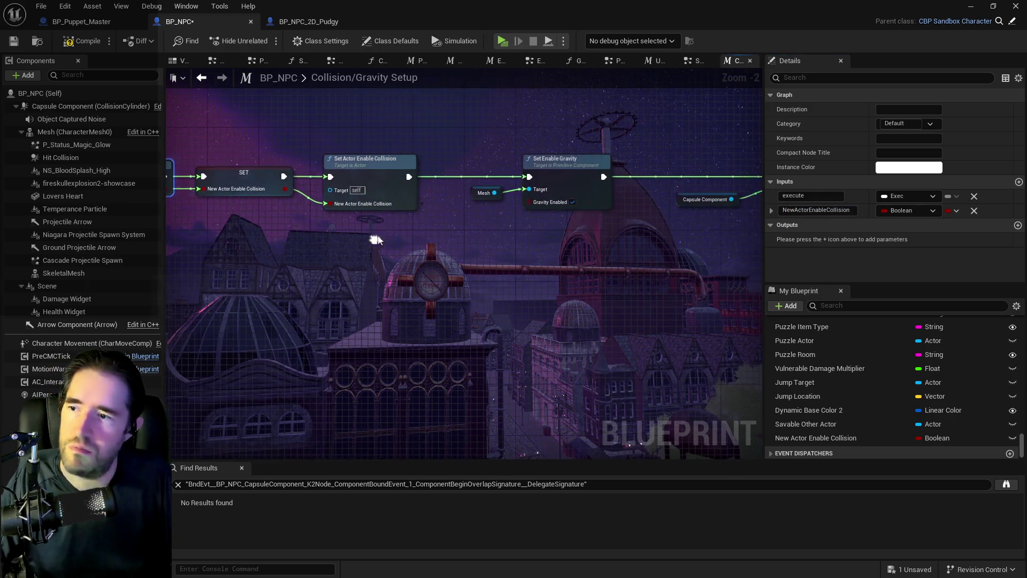
pyautogui.moveTo(818, 438); pyautogui.dragTo(440, 207)
pyautogui.click(482, 231)
pyautogui.moveTo(508, 212)
pyautogui.mouseDown()
pyautogui.moveTo(535, 214)
pyautogui.moveTo(524, 201)
pyautogui.moveTo(220, 210)
pyautogui.mouseUp()
pyautogui.hotkey('ctrl', 'c')
pyautogui.hotkey('ctrl', 'v')
pyautogui.moveTo(505, 208)
pyautogui.mouseDown()
pyautogui.moveTo(513, 212)
pyautogui.moveTo(513, 186)
pyautogui.mouseUp()
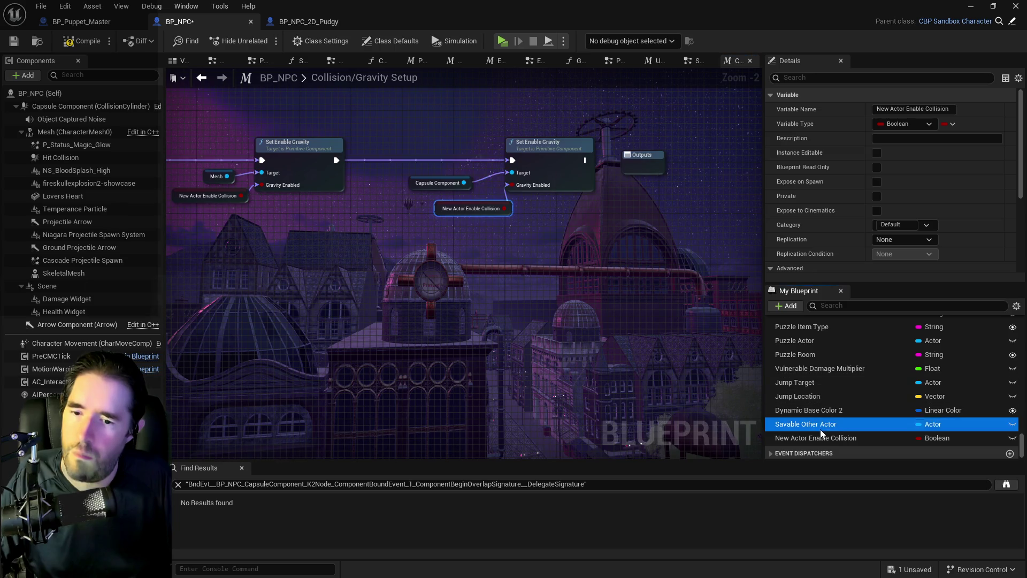
# Rename the variable 'New Actor Enable Gravity / Collision' and save BP_NPC.
pyautogui.click(831, 438)
pyautogui.click(848, 438)
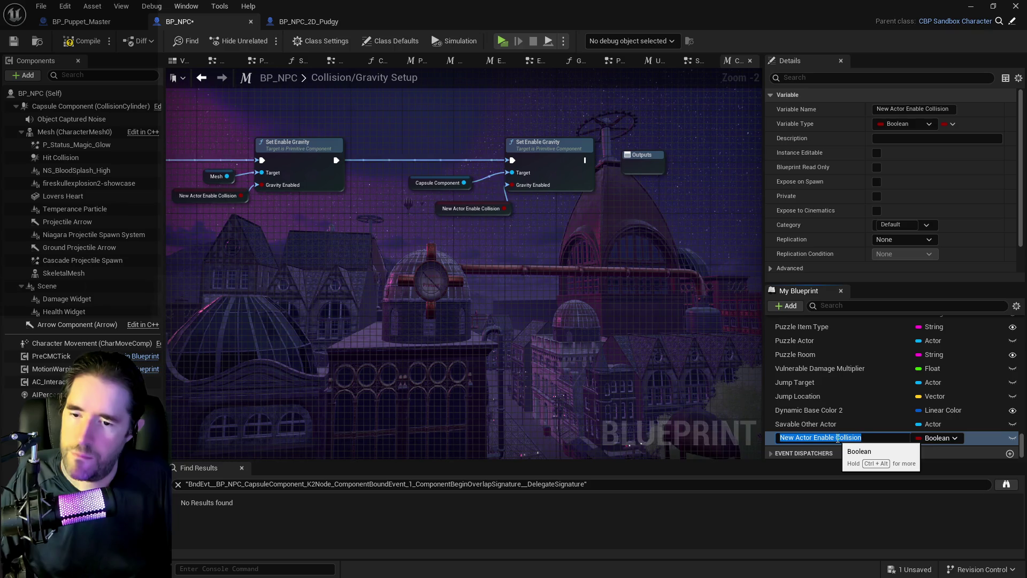
pyautogui.click(837, 439)
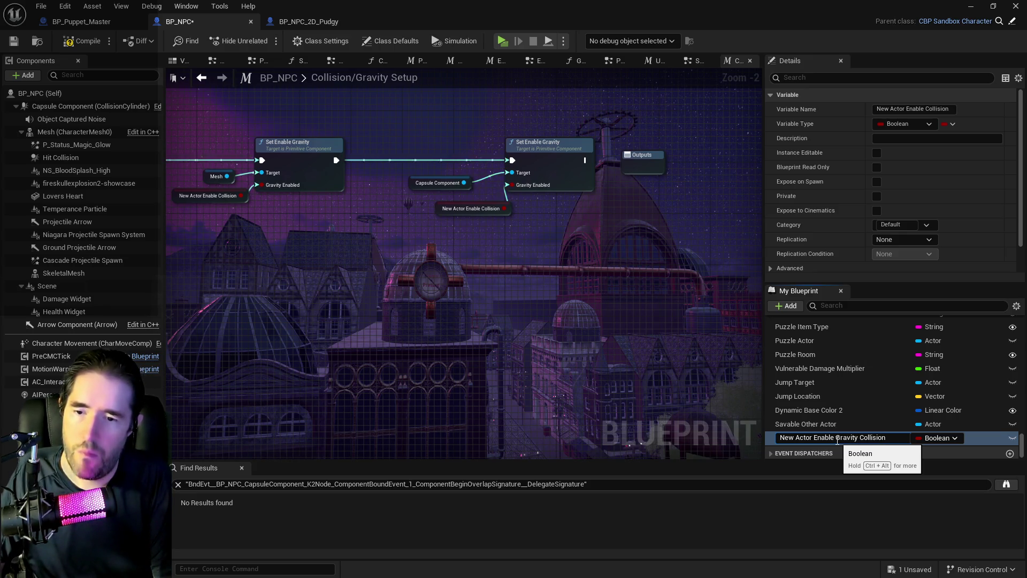
pyautogui.write('/')
pyautogui.press('Return')
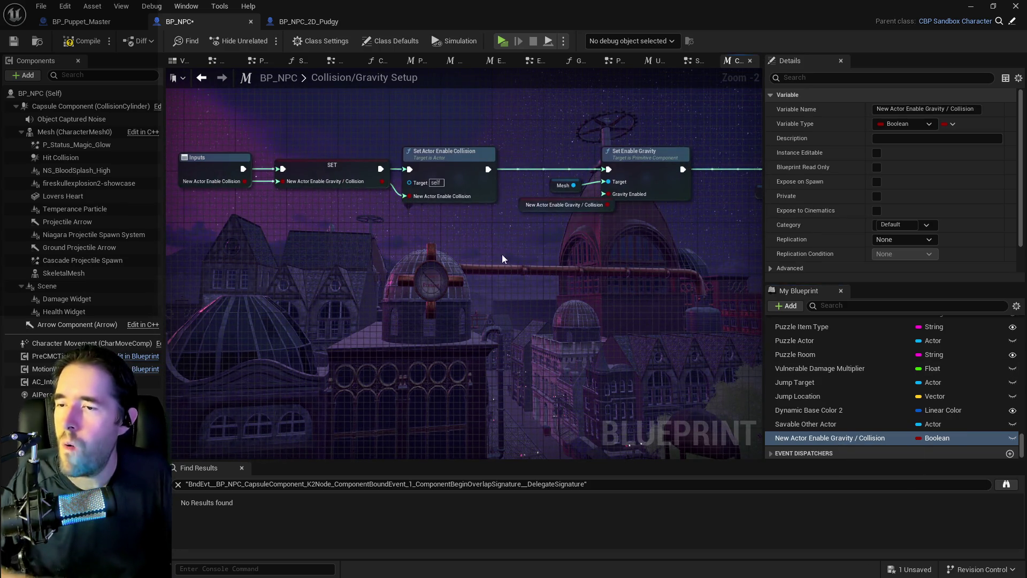
pyautogui.click(13, 42)
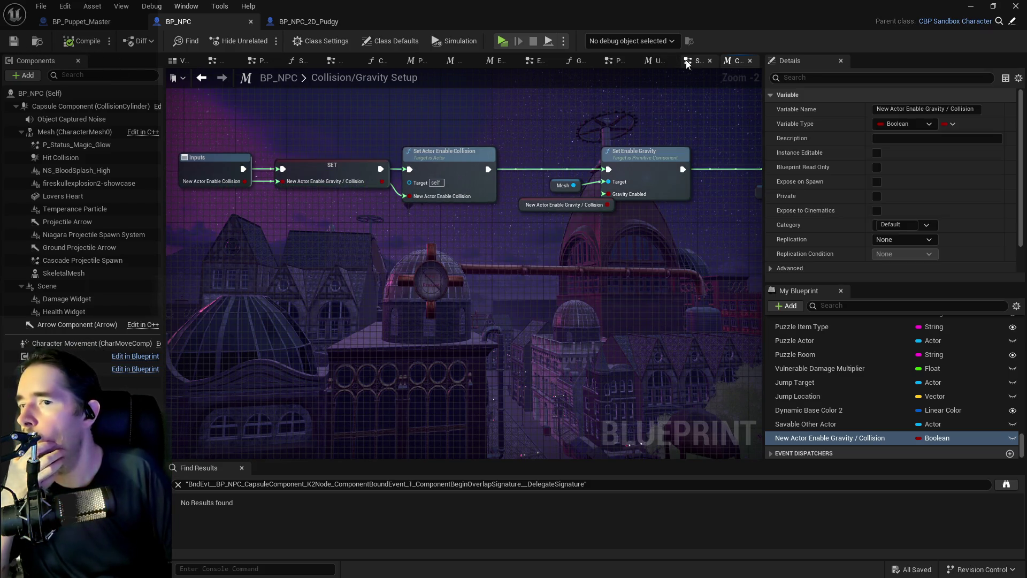
# Move the Collision/Gravity Setup node next to Uses Gasp? in the System graph.
pyautogui.click(696, 61)
pyautogui.scroll(2, 397, 239)
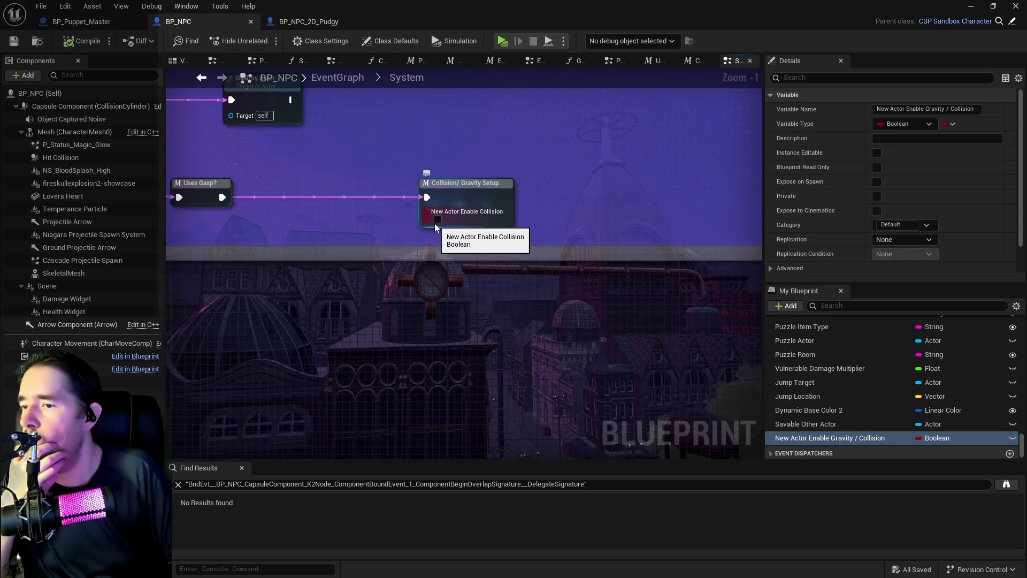
pyautogui.click(456, 190)
pyautogui.moveTo(456, 190); pyautogui.dragTo(378, 189)
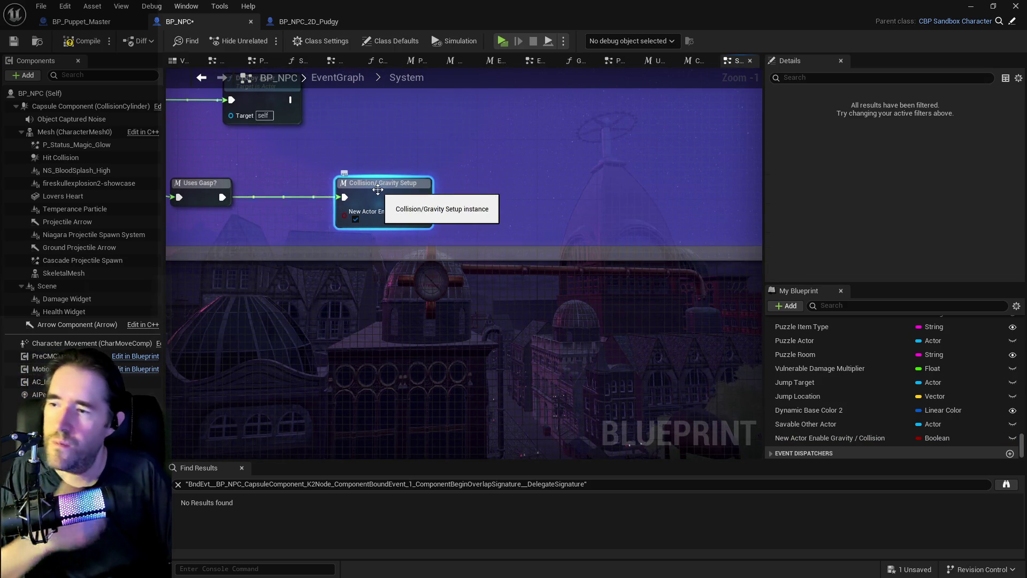
pyautogui.moveTo(378, 146); pyautogui.dragTo(474, 177)
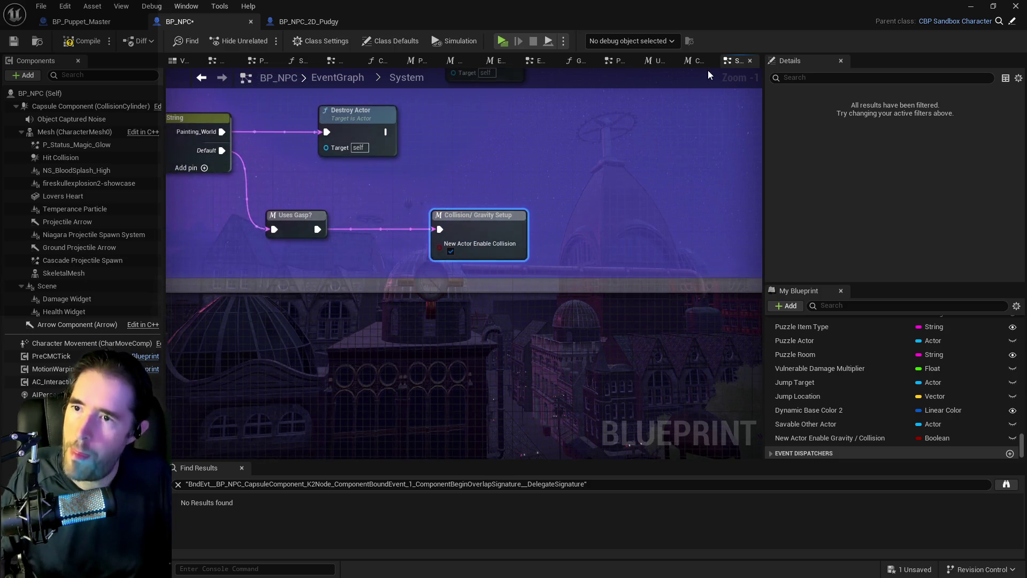
# Tidy the Collision/Gravity Setup macro by moving its Outputs node right.
pyautogui.click(695, 65)
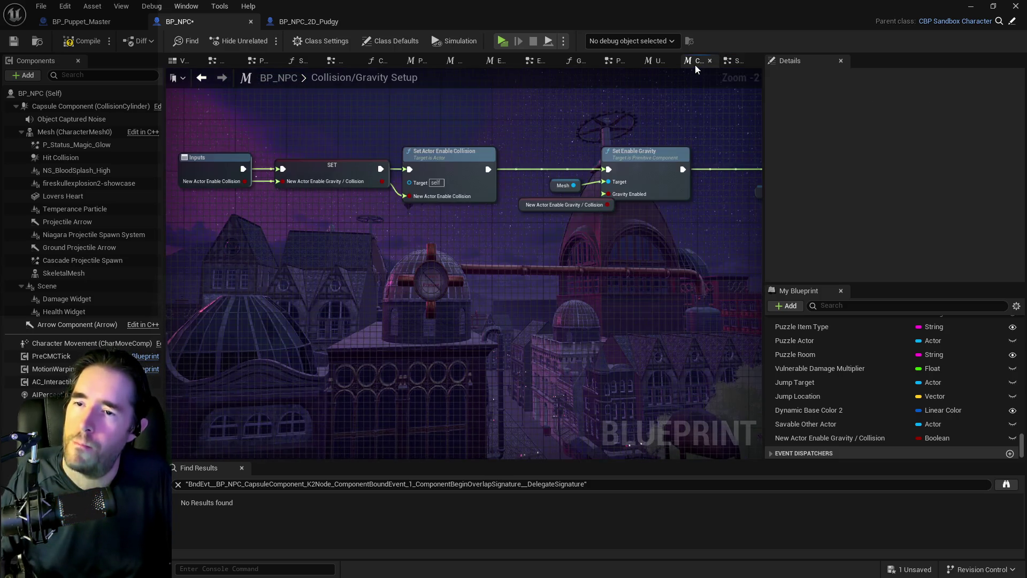
pyautogui.moveTo(722, 230); pyautogui.dragTo(448, 199)
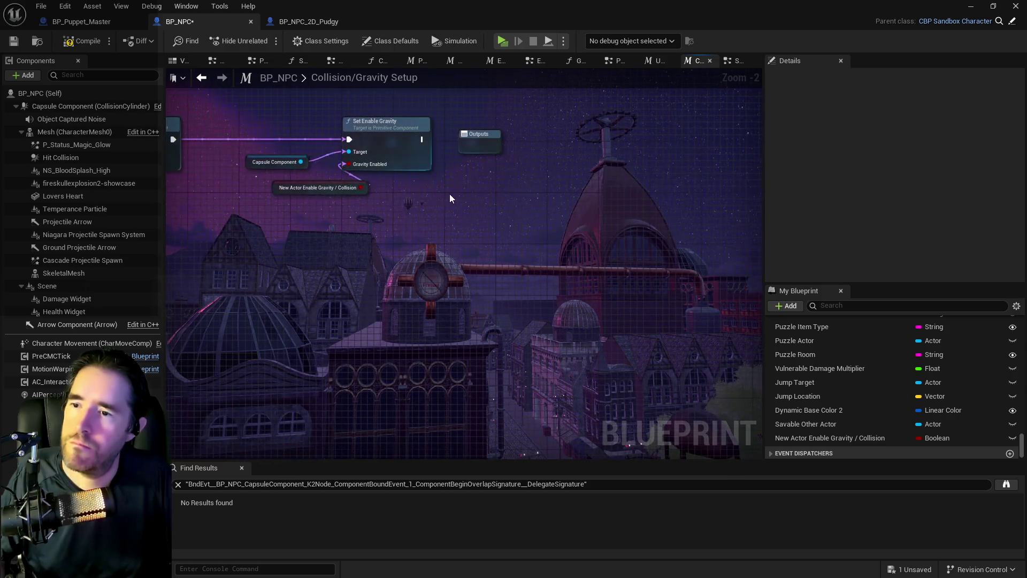
pyautogui.moveTo(481, 138); pyautogui.dragTo(567, 136)
pyautogui.scroll(-1, 465, 181)
pyautogui.press('Home')
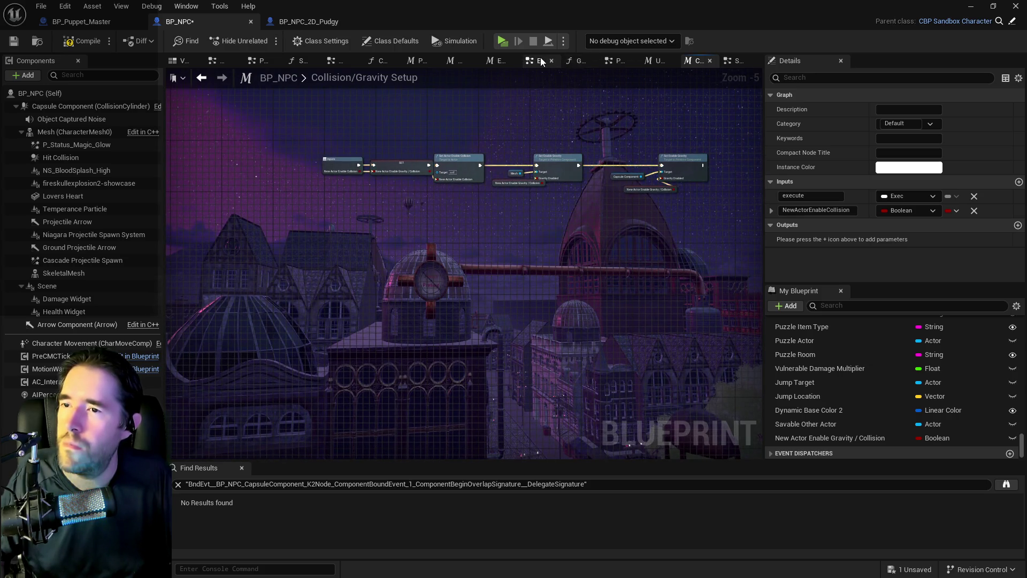
# Paste the macro into the Construction Script on the Branch's True output, then compile and save.
pyautogui.click(383, 61)
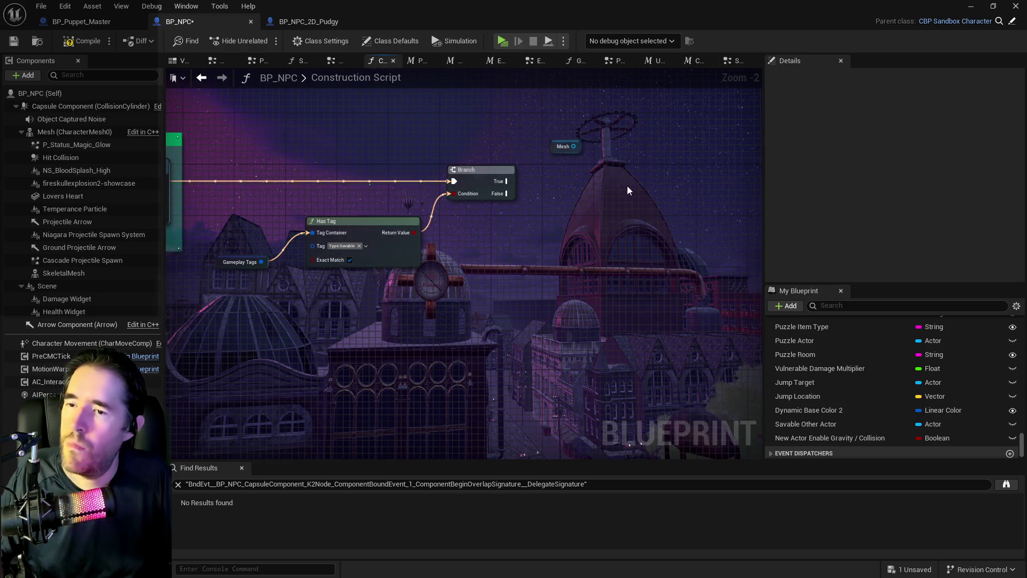
pyautogui.click(726, 63)
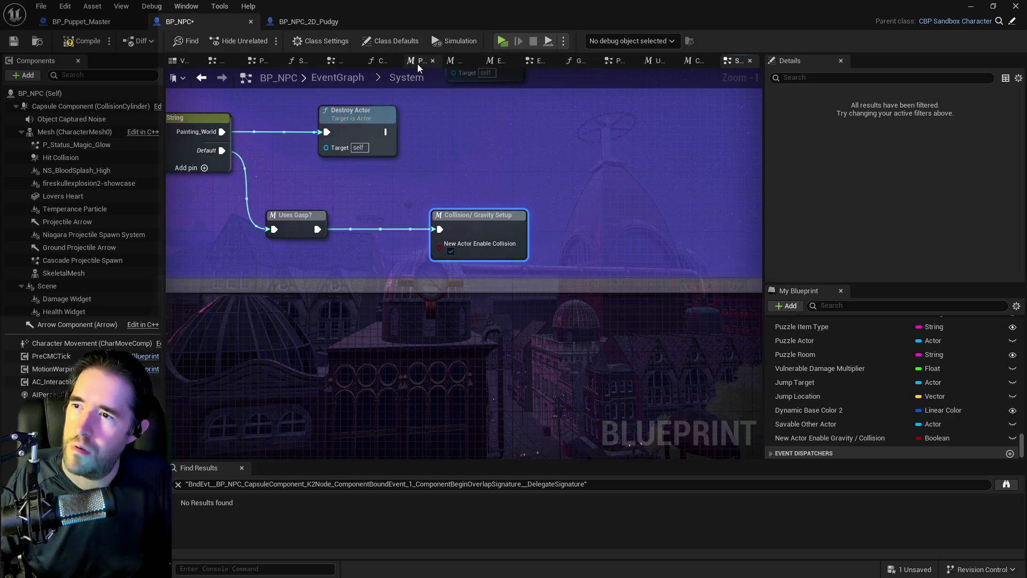
pyautogui.click(380, 61)
pyautogui.hotkey('ctrl', 'v')
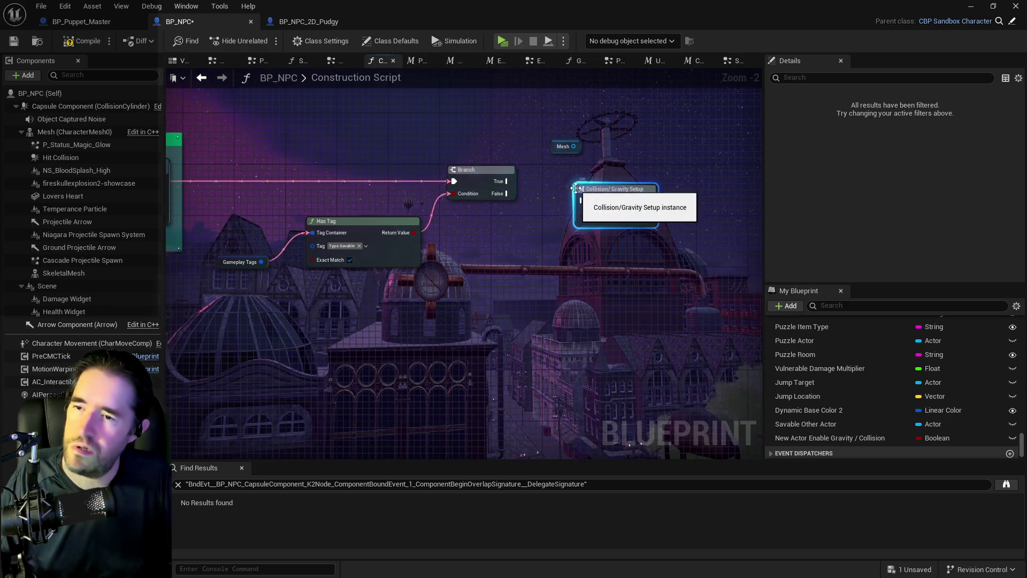
pyautogui.moveTo(506, 180); pyautogui.dragTo(596, 182)
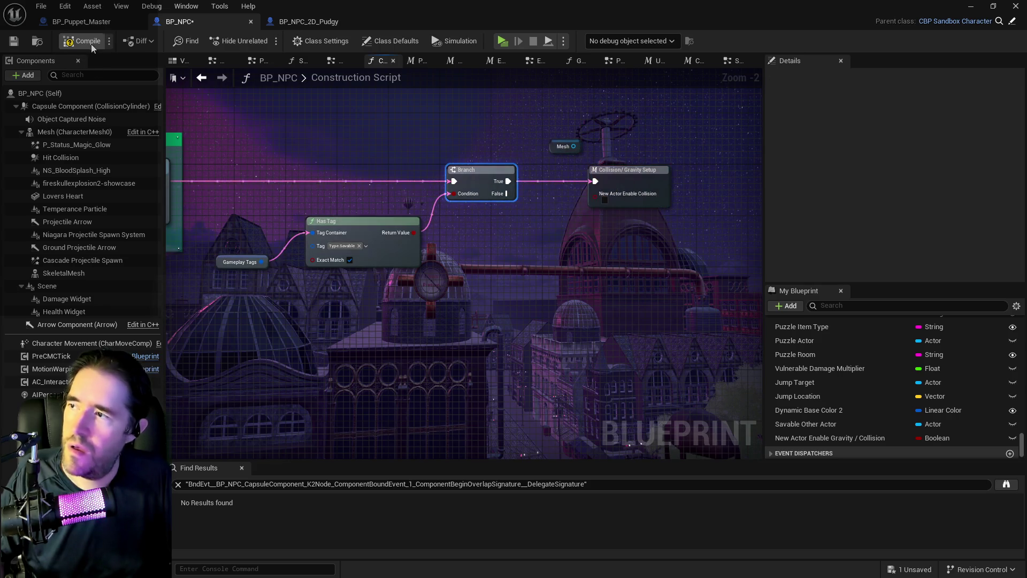
pyautogui.click(58, 46)
pyautogui.click(14, 41)
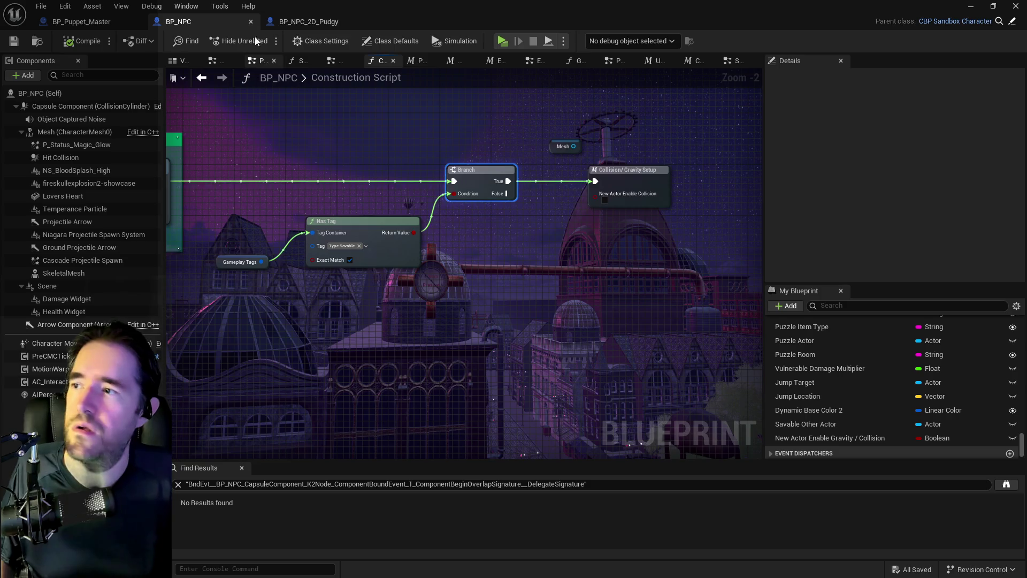
# Glance at BP_NPC_2D_Pudgy, then restore the BP_NPC editor to full screen.
pyautogui.click(298, 21)
pyautogui.scroll(-3, 357, 228)
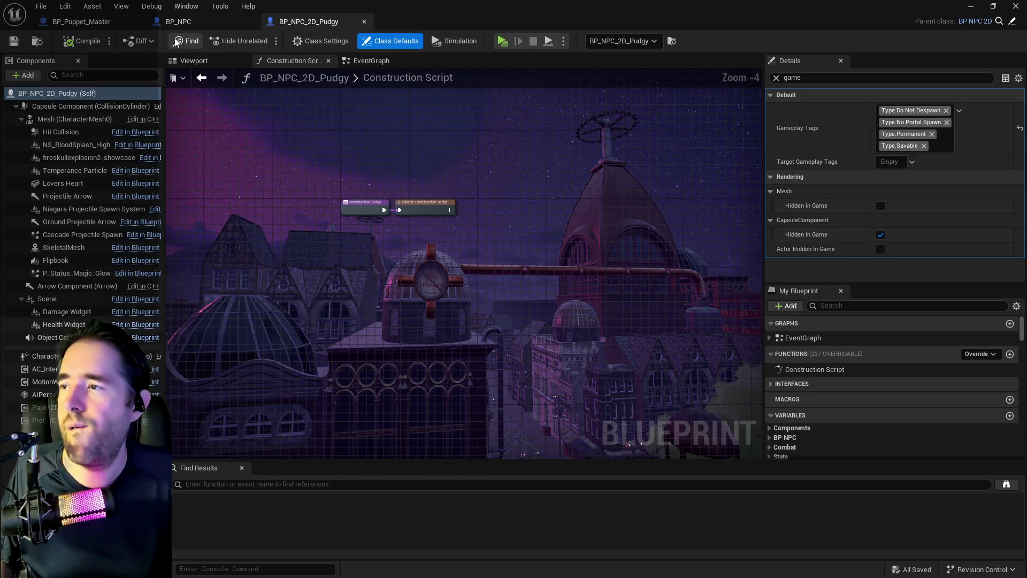
pyautogui.click(163, 24)
pyautogui.scroll(-4, 482, 225)
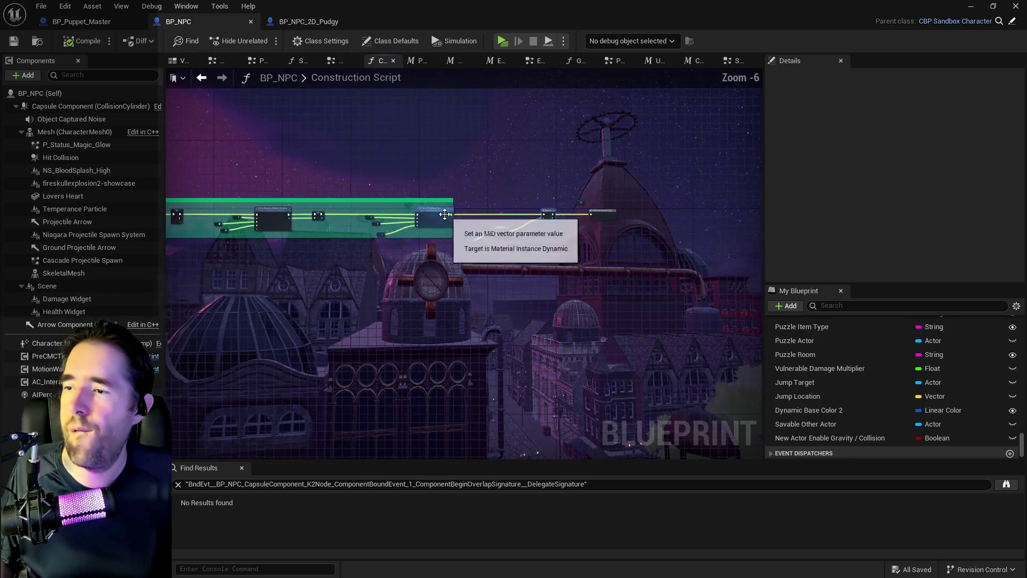
pyautogui.moveTo(407, 21)
pyautogui.mouseDown()
pyautogui.moveTo(644, 36)
pyautogui.moveTo(1017, 107)
pyautogui.mouseUp()
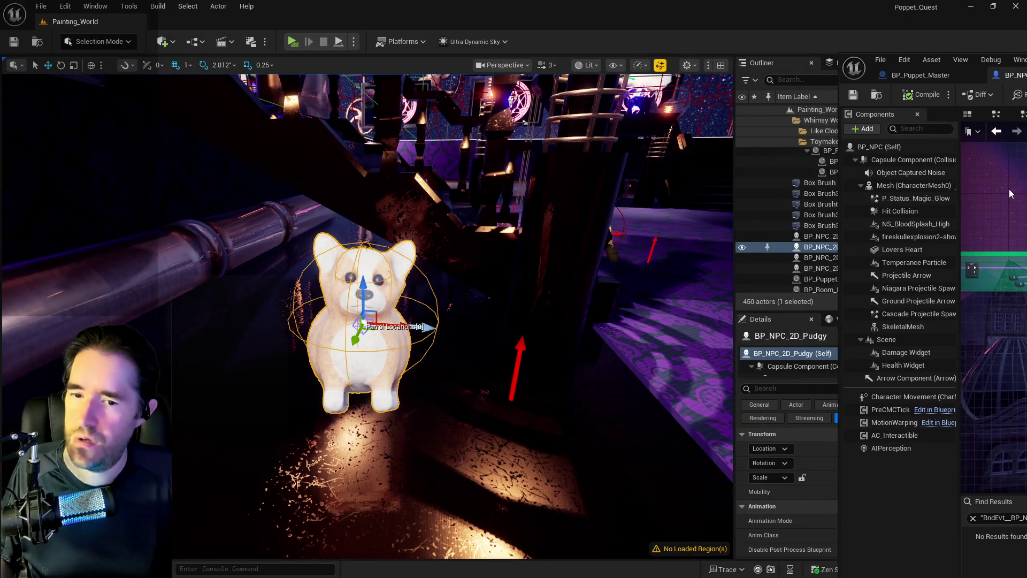
pyautogui.moveTo(867, 56); pyautogui.dragTo(492, 55)
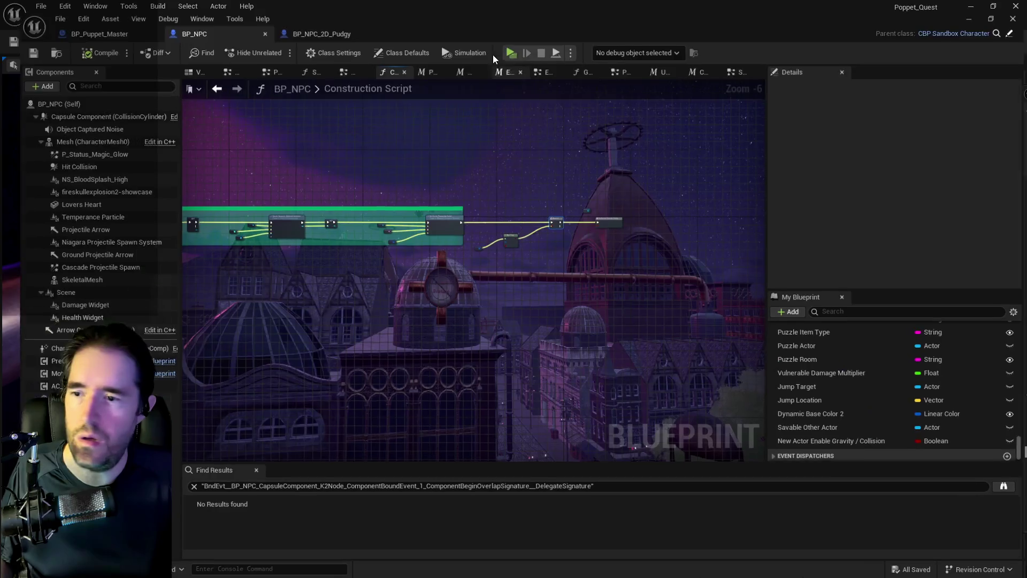
pyautogui.doubleClick(493, 55)
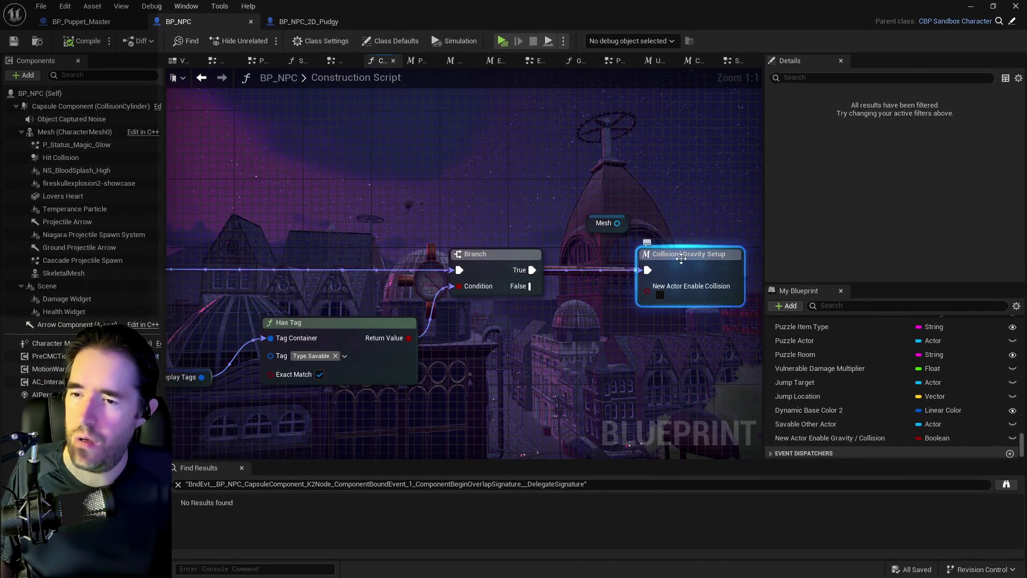
# Review the Collision/Gravity Setup macro graph, then switch to the Uses Gasp? graph.
pyautogui.doubleClick(635, 249)
pyautogui.scroll(4, 614, 188)
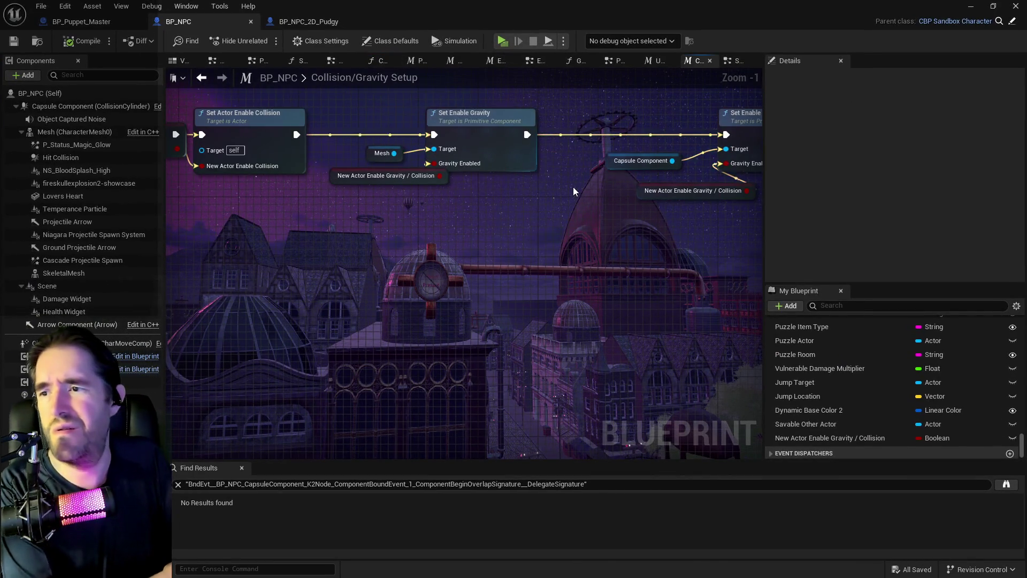
pyautogui.moveTo(573, 187)
pyautogui.mouseDown()
pyautogui.moveTo(466, 160)
pyautogui.moveTo(582, 187)
pyautogui.moveTo(559, 173)
pyautogui.mouseUp()
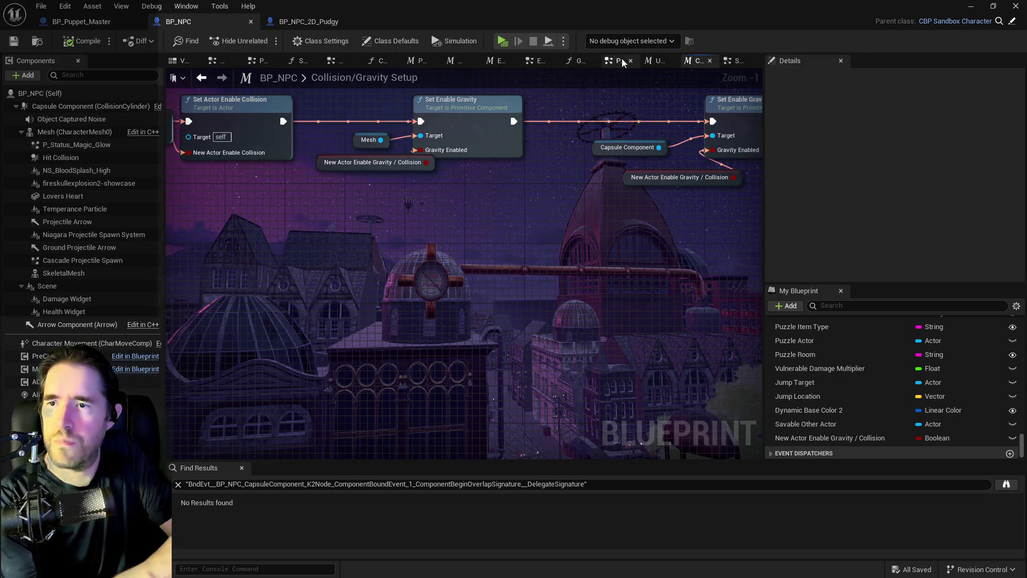
pyautogui.click(660, 61)
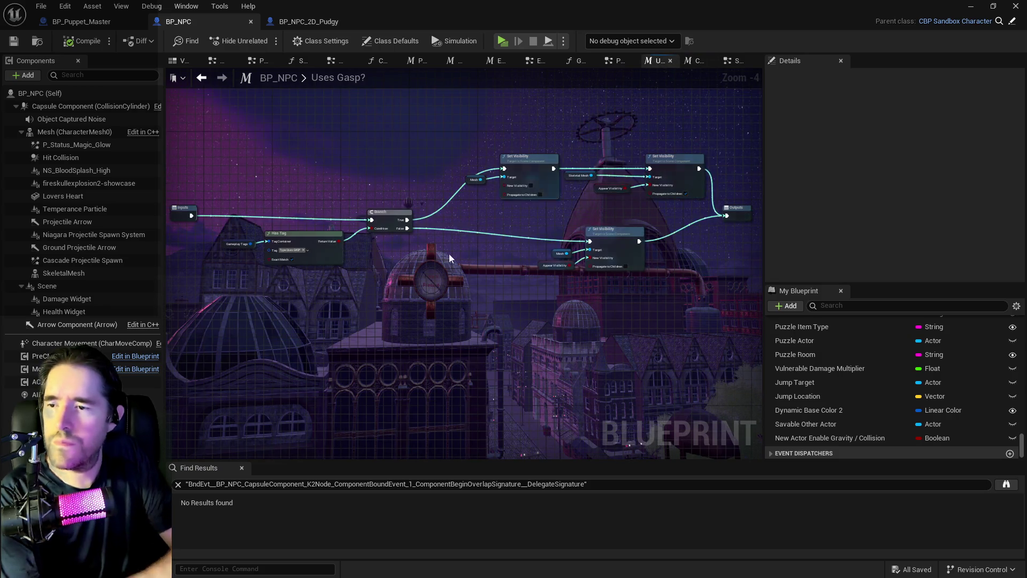
pyautogui.scroll(1, 508, 261)
pyautogui.moveTo(508, 261)
pyautogui.mouseDown()
pyautogui.moveTo(550, 227)
pyautogui.moveTo(251, 183)
pyautogui.moveTo(394, 179)
pyautogui.mouseUp()
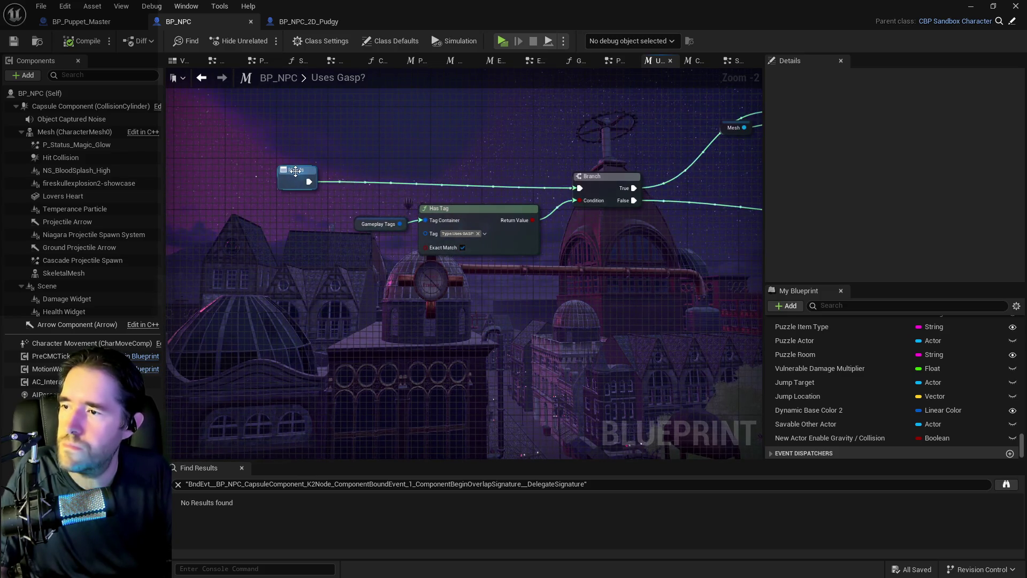
pyautogui.click(277, 181)
pyautogui.scroll(-1, 255, 177)
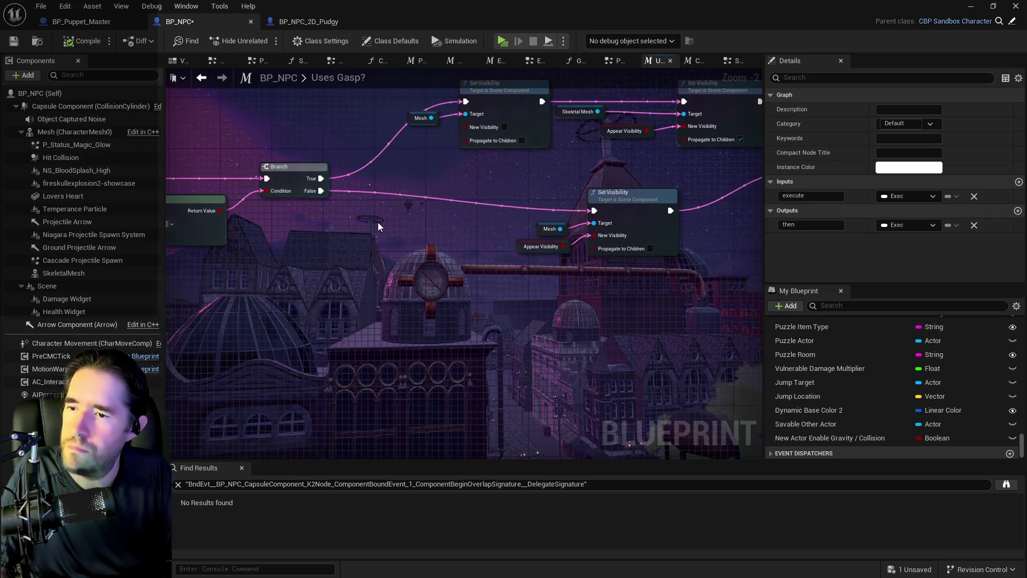
pyautogui.scroll(1, 378, 223)
pyautogui.click(476, 226)
pyautogui.moveTo(476, 225); pyautogui.dragTo(338, 212)
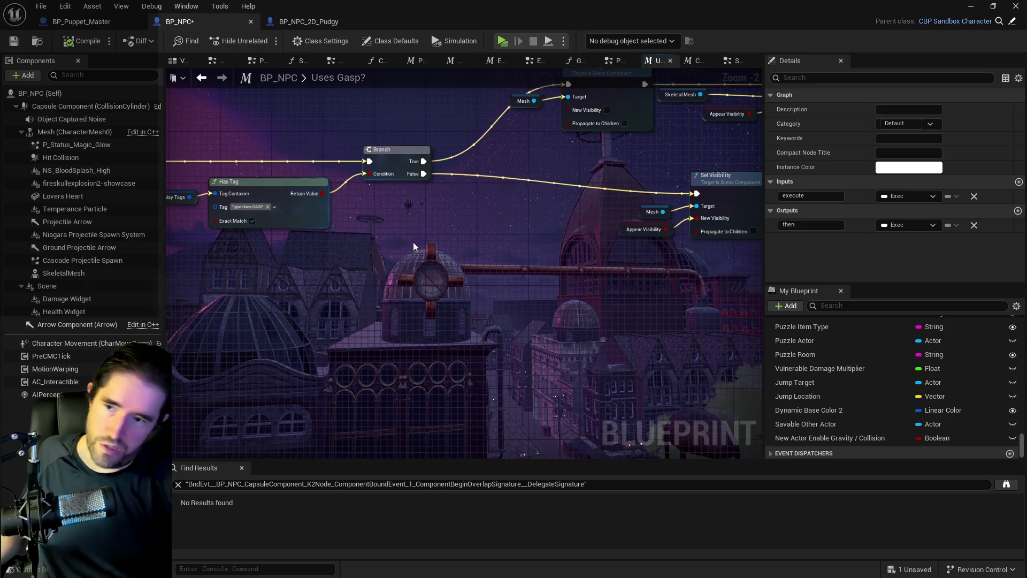
pyautogui.moveTo(396, 232); pyautogui.dragTo(623, 254)
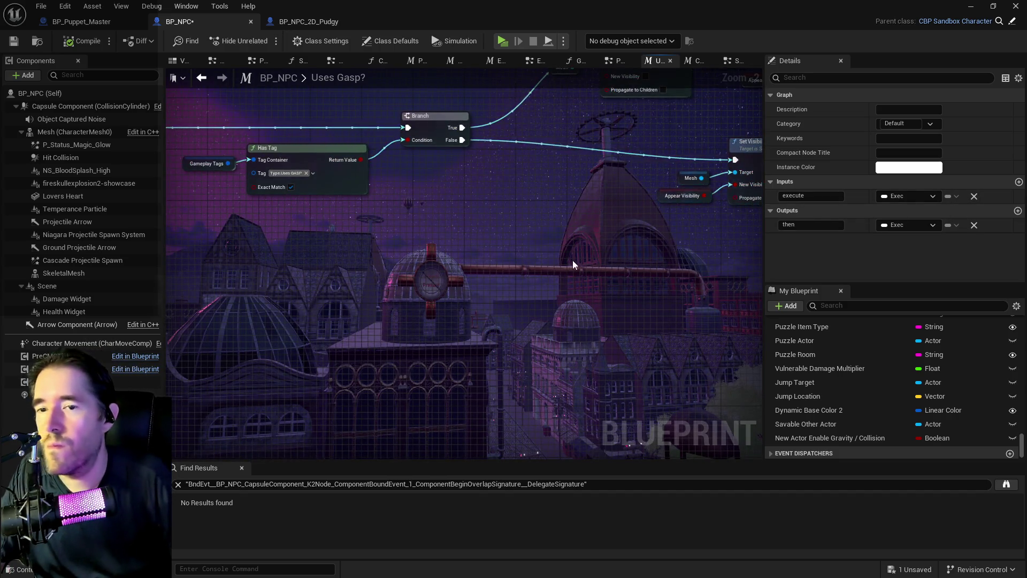
pyautogui.click(303, 128)
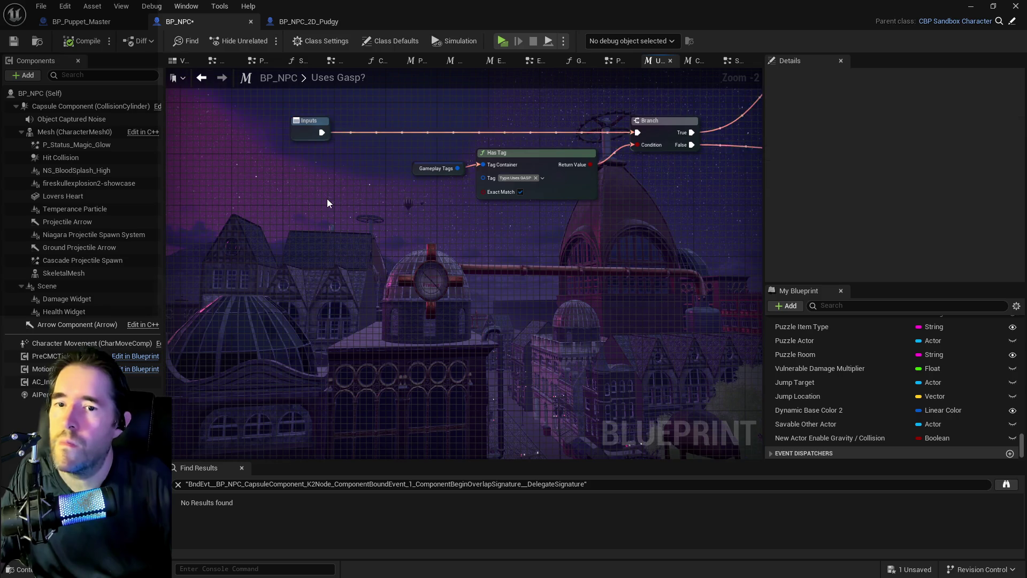
pyautogui.moveTo(334, 156)
pyautogui.mouseDown()
pyautogui.moveTo(250, 289)
pyautogui.moveTo(487, 310)
pyautogui.mouseUp()
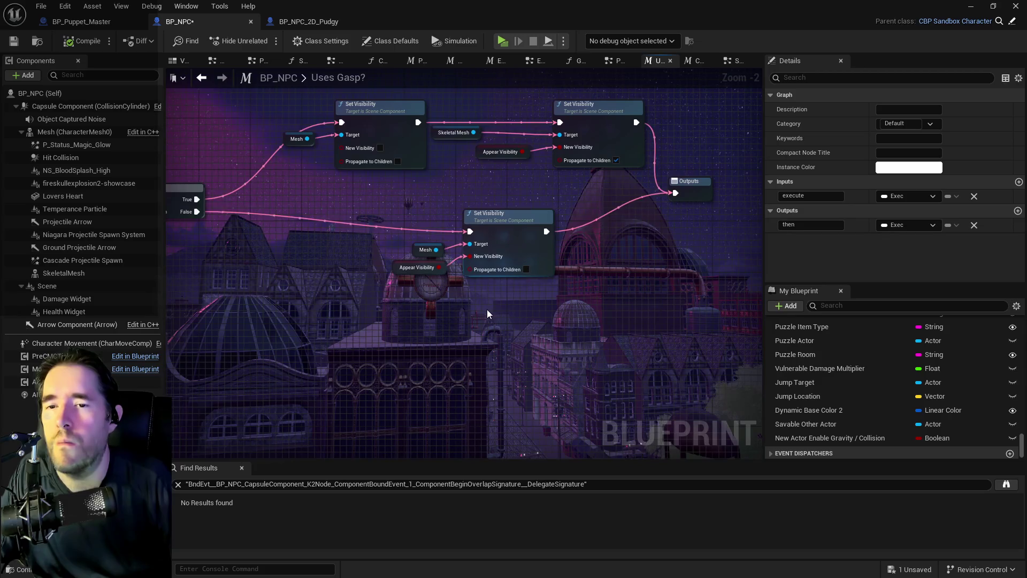
pyautogui.moveTo(348, 230)
pyautogui.mouseDown()
pyautogui.moveTo(601, 216)
pyautogui.moveTo(538, 278)
pyautogui.mouseUp()
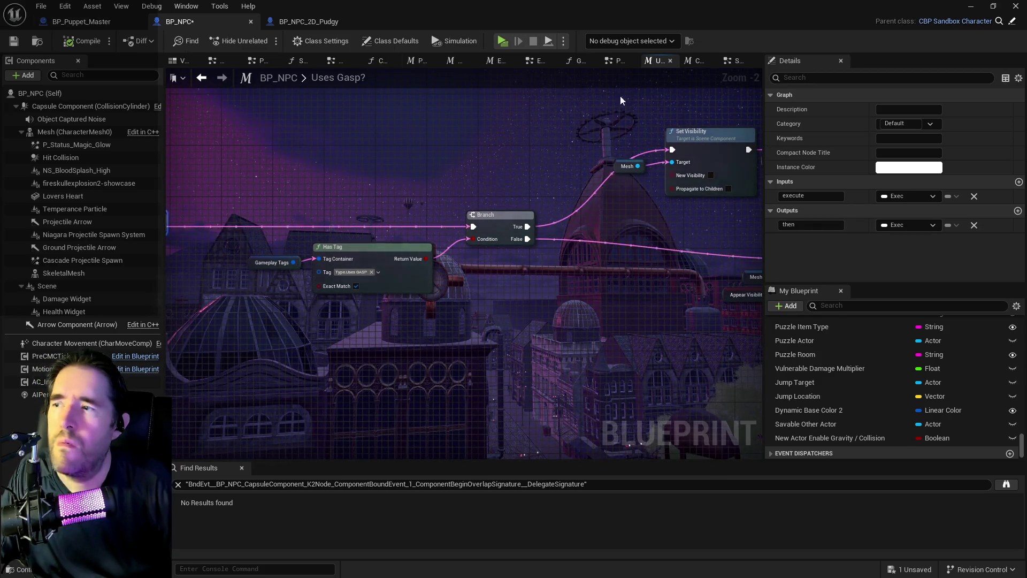
# Add a Boolean input named Appear? to the Uses Gasp? macro's Inputs node.
pyautogui.moveTo(275, 317); pyautogui.dragTo(464, 312)
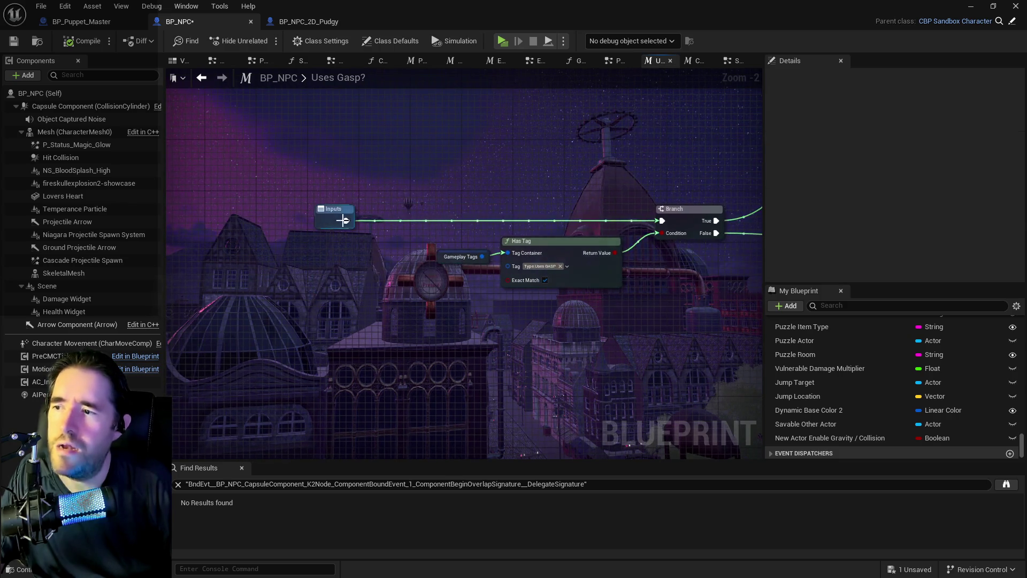
pyautogui.click(334, 209)
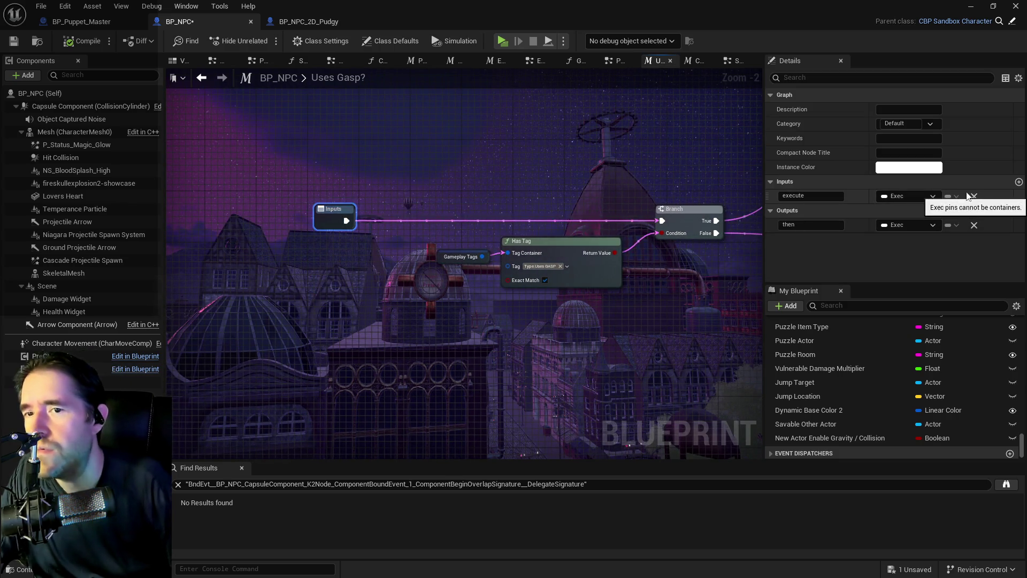
pyautogui.click(1020, 182)
pyautogui.click(802, 211)
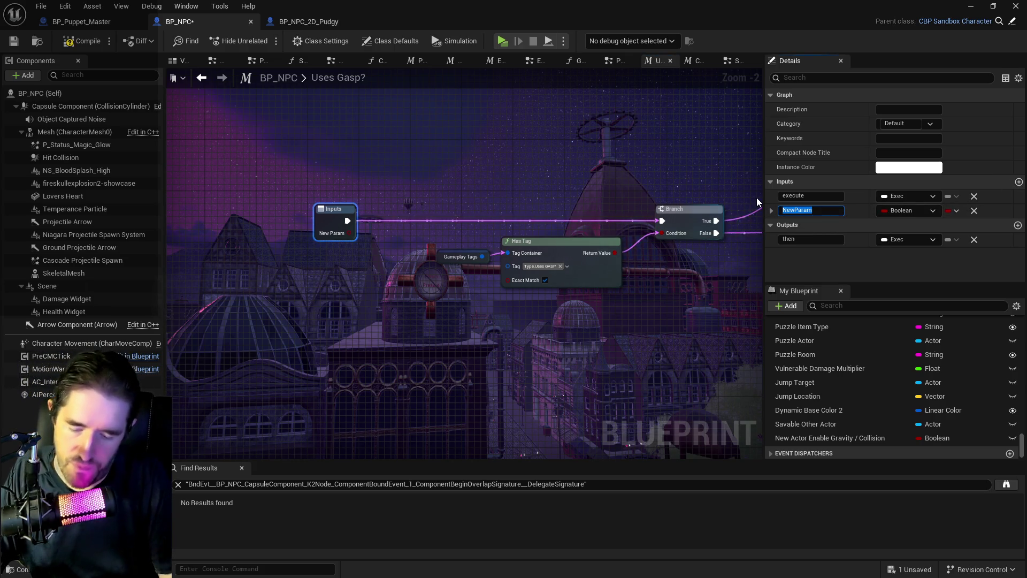
pyautogui.write('Appear?')
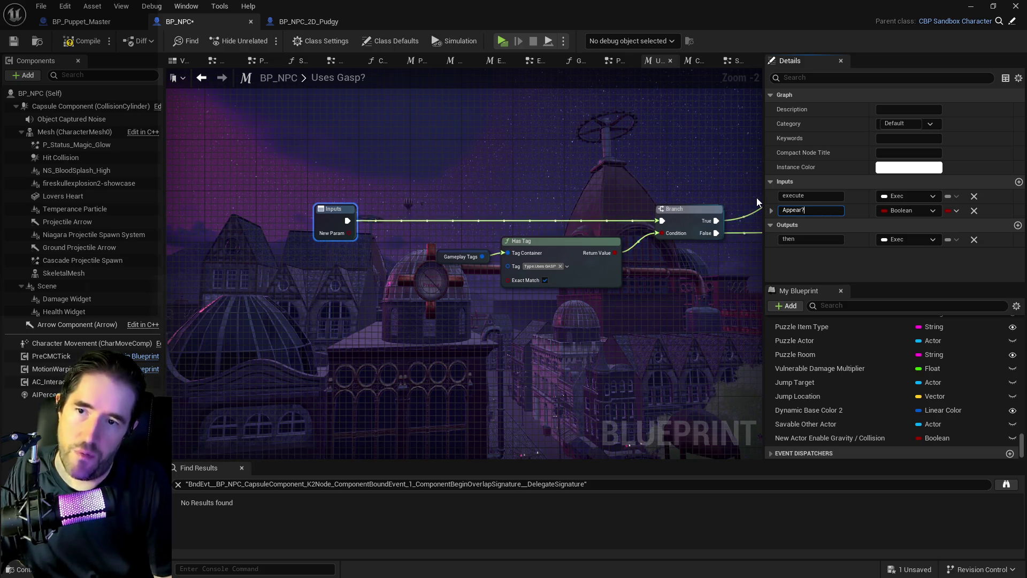
pyautogui.press('Return')
# Place a Set Appear Visibility node in the Uses Gasp? graph.
pyautogui.moveTo(680, 316)
pyautogui.mouseDown()
pyautogui.moveTo(386, 283)
pyautogui.moveTo(673, 287)
pyautogui.mouseUp()
pyautogui.scroll(5, 845, 417)
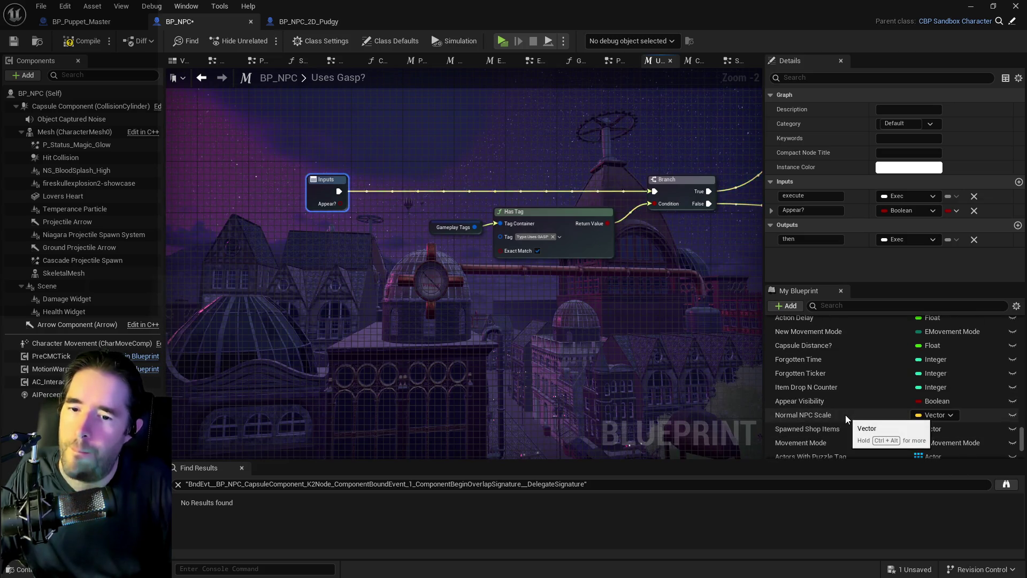
pyautogui.moveTo(829, 401)
pyautogui.mouseDown()
pyautogui.moveTo(516, 226)
pyautogui.moveTo(397, 187)
pyautogui.moveTo(354, 191)
pyautogui.moveTo(386, 192)
pyautogui.moveTo(386, 203)
pyautogui.moveTo(663, 193)
pyautogui.moveTo(653, 191)
pyautogui.mouseUp()
pyautogui.click(409, 217)
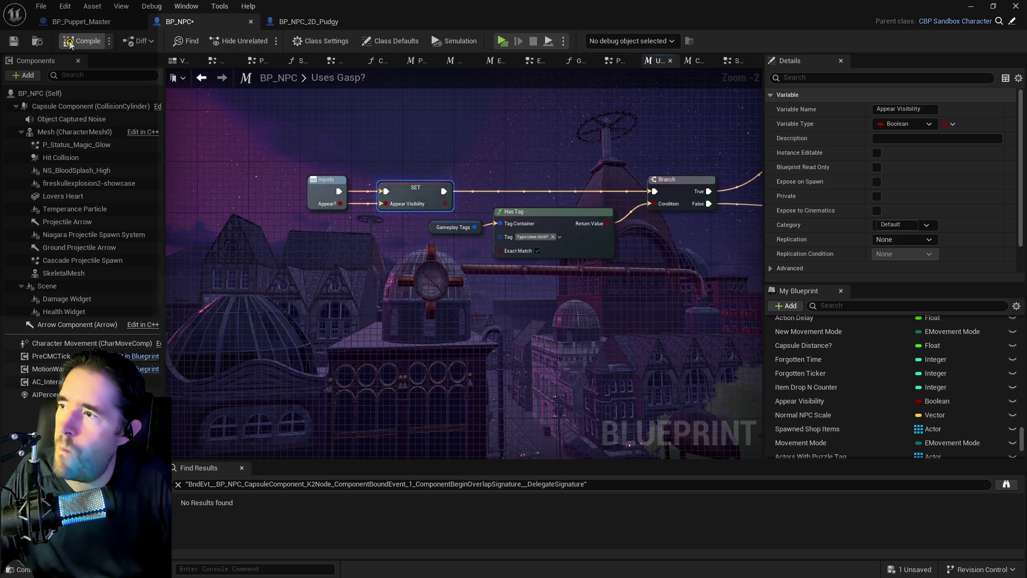
# Reposition the lower Set Visibility node with its Mesh and Appear Visibility inputs, then save BP_NPC.
pyautogui.click(14, 41)
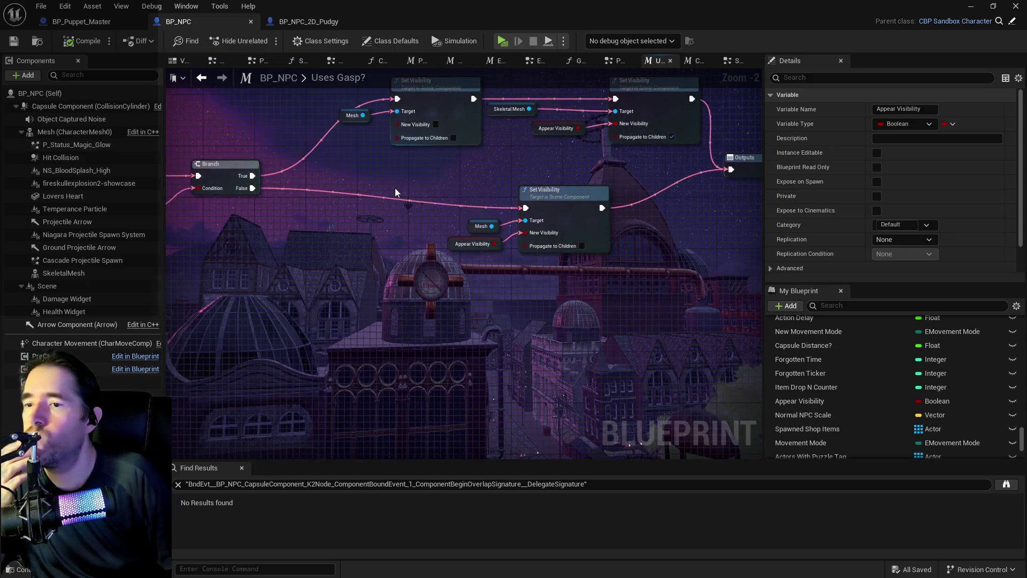
pyautogui.moveTo(504, 216); pyautogui.dragTo(653, 282)
pyautogui.moveTo(650, 243); pyautogui.dragTo(646, 223)
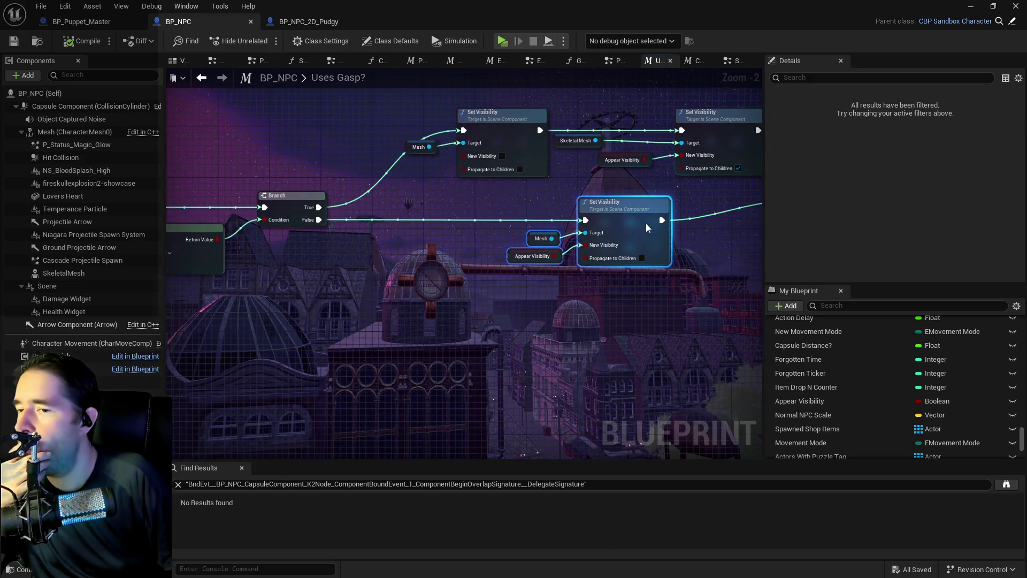
pyautogui.moveTo(563, 262)
pyautogui.mouseDown()
pyautogui.moveTo(448, 268)
pyautogui.moveTo(475, 279)
pyautogui.mouseUp()
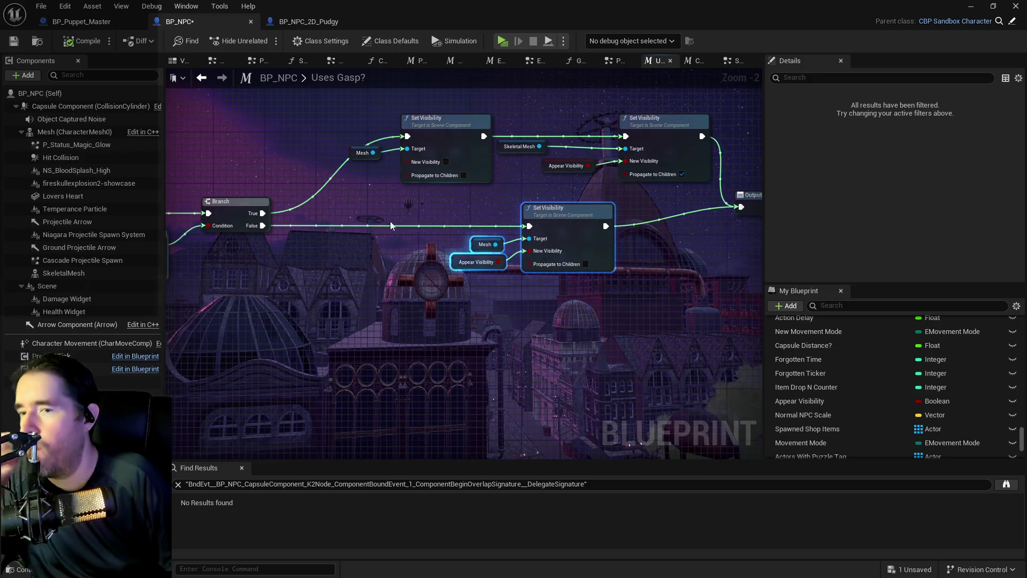
pyautogui.click(16, 43)
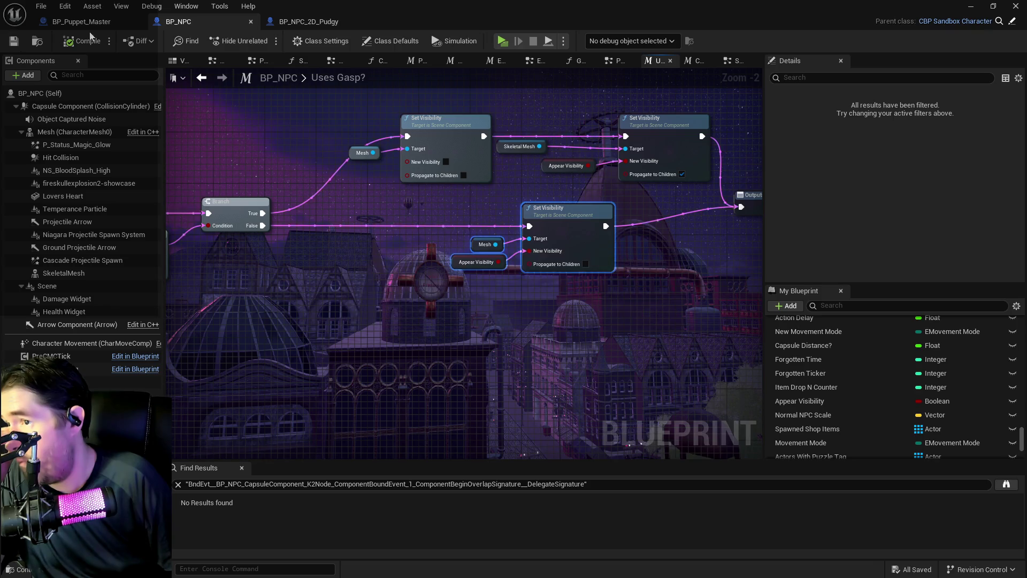
# Glance at BP_NPC_2D_Pudgy, then open BP_NPC's System event graph.
pyautogui.click(282, 25)
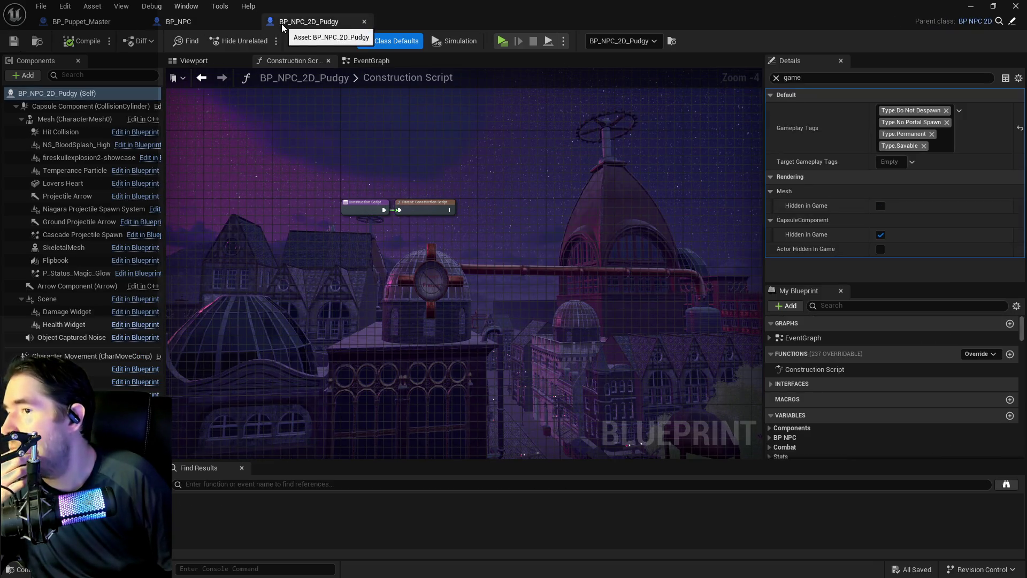
pyautogui.click(185, 24)
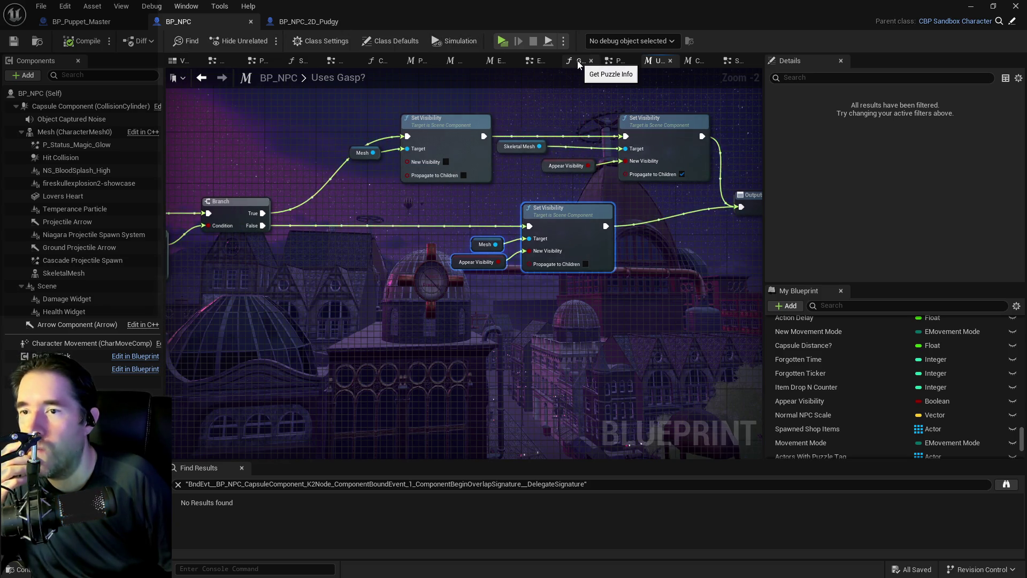
pyautogui.click(728, 63)
# Tick Appear? on the Uses Gasp? call and survey the Has Tag and Switch on String nodes.
pyautogui.moveTo(402, 198)
pyautogui.mouseDown()
pyautogui.moveTo(489, 205)
pyautogui.moveTo(596, 194)
pyautogui.moveTo(496, 201)
pyautogui.moveTo(453, 319)
pyautogui.moveTo(378, 245)
pyautogui.moveTo(345, 235)
pyautogui.mouseUp()
pyautogui.click(489, 241)
pyautogui.moveTo(335, 201)
pyautogui.mouseDown()
pyautogui.moveTo(718, 224)
pyautogui.moveTo(545, 222)
pyautogui.moveTo(515, 236)
pyautogui.moveTo(401, 235)
pyautogui.moveTo(589, 230)
pyautogui.moveTo(516, 216)
pyautogui.moveTo(300, 214)
pyautogui.moveTo(344, 198)
pyautogui.moveTo(670, 182)
pyautogui.moveTo(575, 239)
pyautogui.mouseUp()
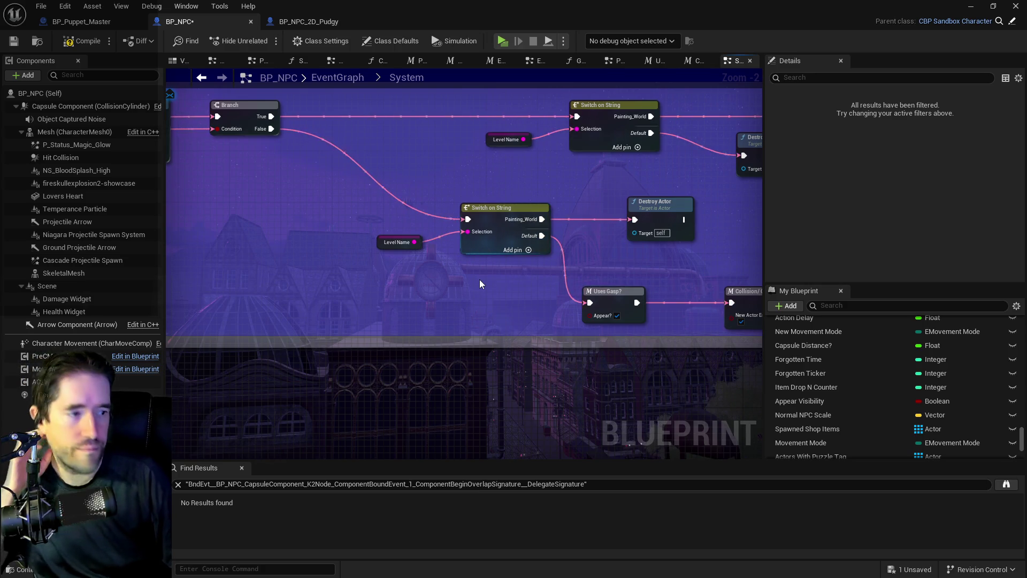
pyautogui.moveTo(437, 283)
pyautogui.mouseDown()
pyautogui.moveTo(597, 284)
pyautogui.moveTo(524, 321)
pyautogui.moveTo(535, 300)
pyautogui.moveTo(524, 289)
pyautogui.moveTo(642, 311)
pyautogui.moveTo(578, 289)
pyautogui.moveTo(160, 375)
pyautogui.moveTo(120, 407)
pyautogui.mouseUp()
pyautogui.moveTo(752, 427)
pyautogui.mouseDown()
pyautogui.moveTo(702, 333)
pyautogui.moveTo(610, 321)
pyautogui.moveTo(679, 459)
pyautogui.mouseUp()
pyautogui.scroll(-1, 630, 343)
pyautogui.scroll(-1, 628, 338)
pyautogui.moveTo(628, 338); pyautogui.dragTo(607, 252)
pyautogui.moveTo(570, 264); pyautogui.dragTo(491, 231)
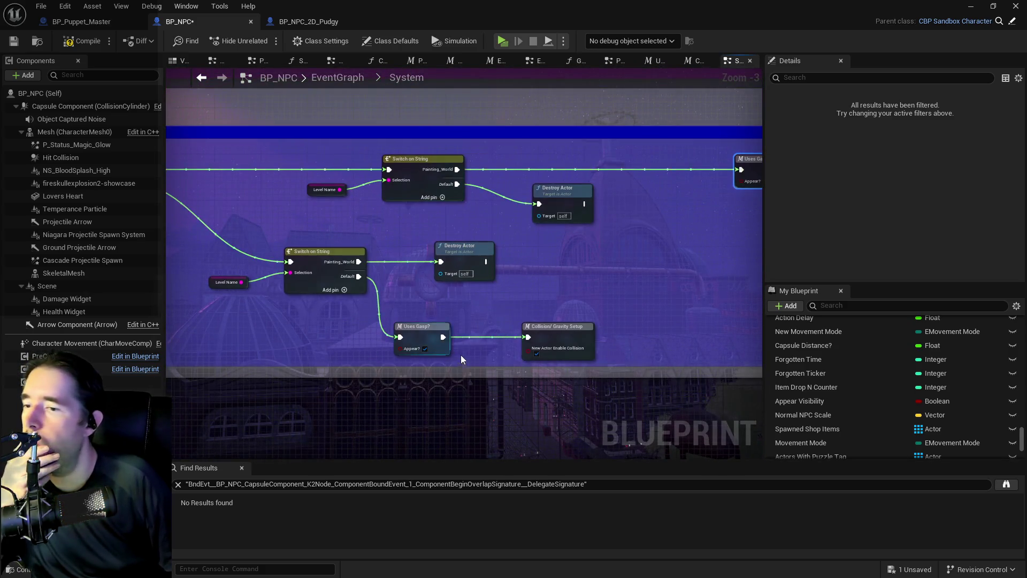
# Inspect the Uses Gasp? node's actions, then save the BP_NPC Blueprint.
pyautogui.rightClick(426, 325)
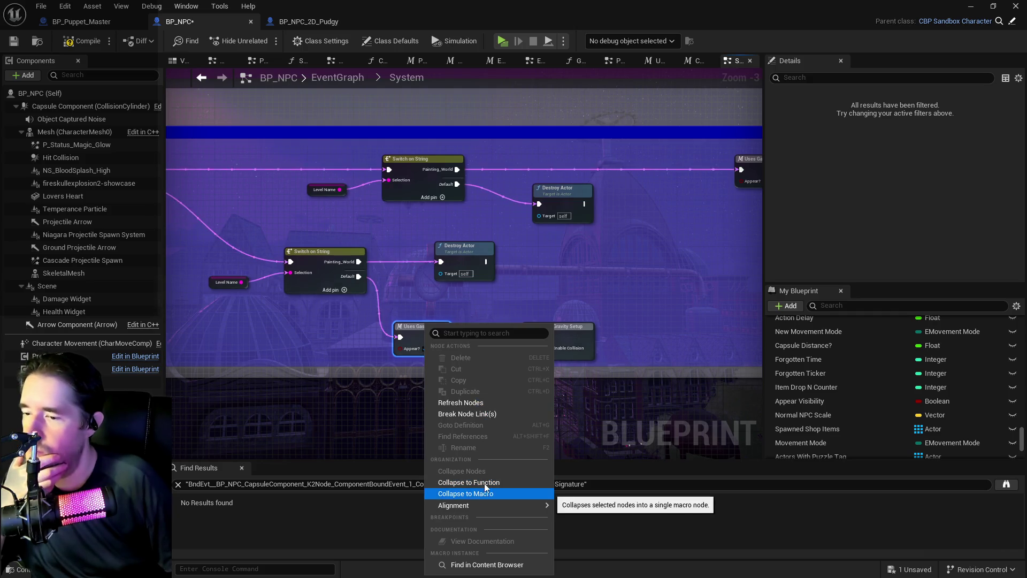
pyautogui.click(383, 364)
pyautogui.click(420, 339)
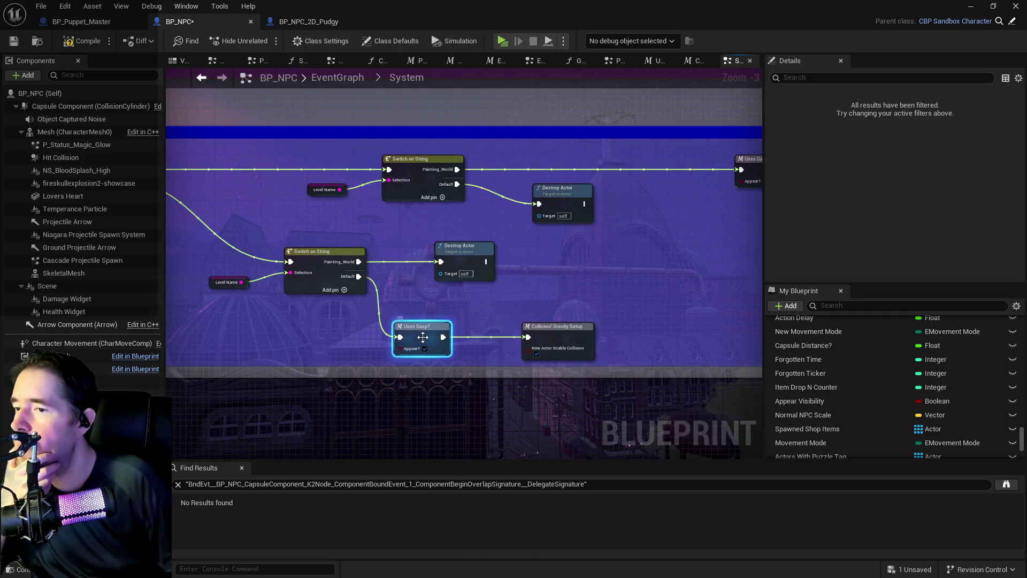
pyautogui.rightClick(420, 339)
pyautogui.moveTo(471, 267)
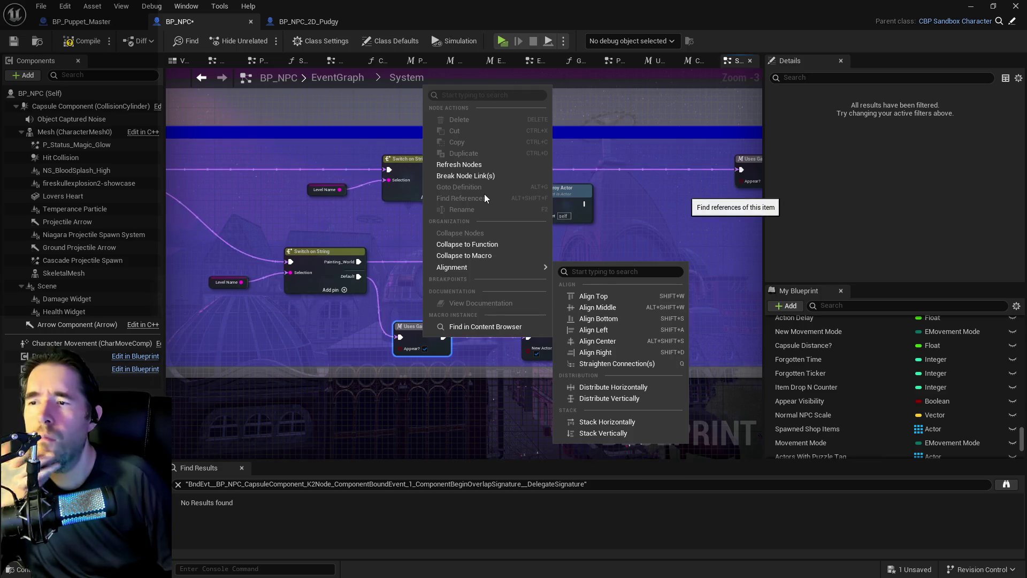
pyautogui.press('Escape')
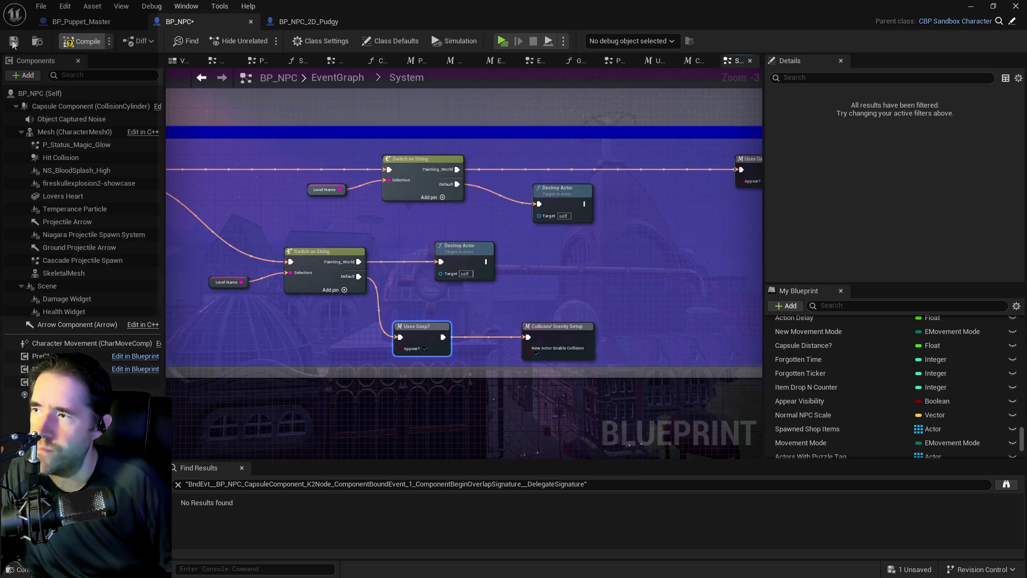
pyautogui.click(14, 42)
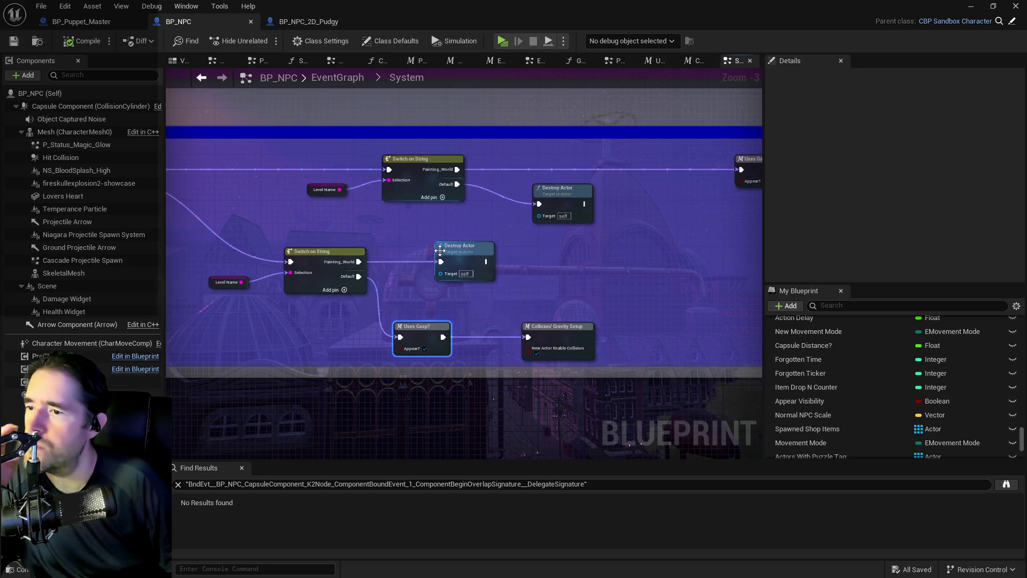
# Check a few context menus, then replace the Find Results search with 'uses gasp'.
pyautogui.rightClick(412, 350)
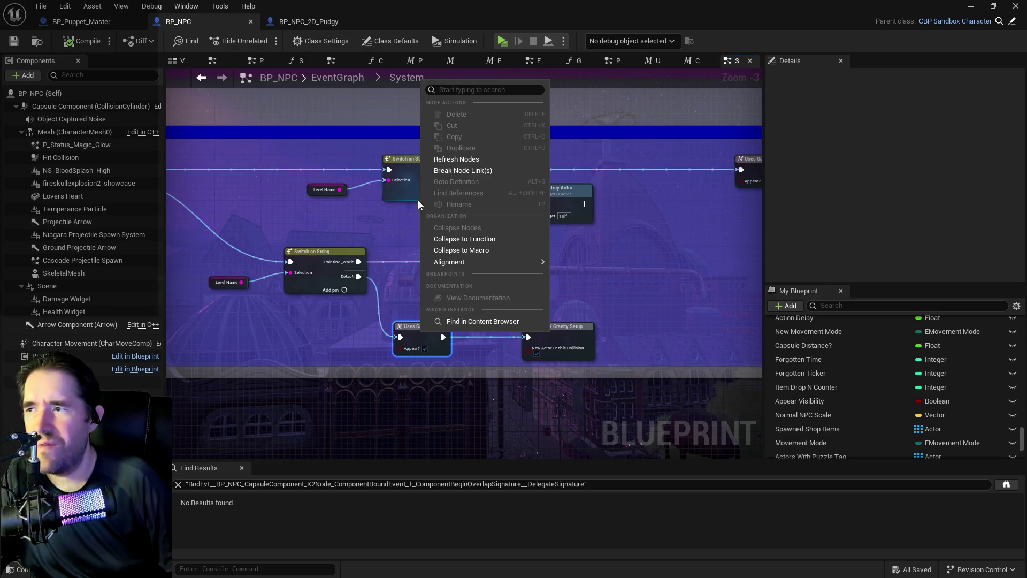
pyautogui.rightClick(324, 266)
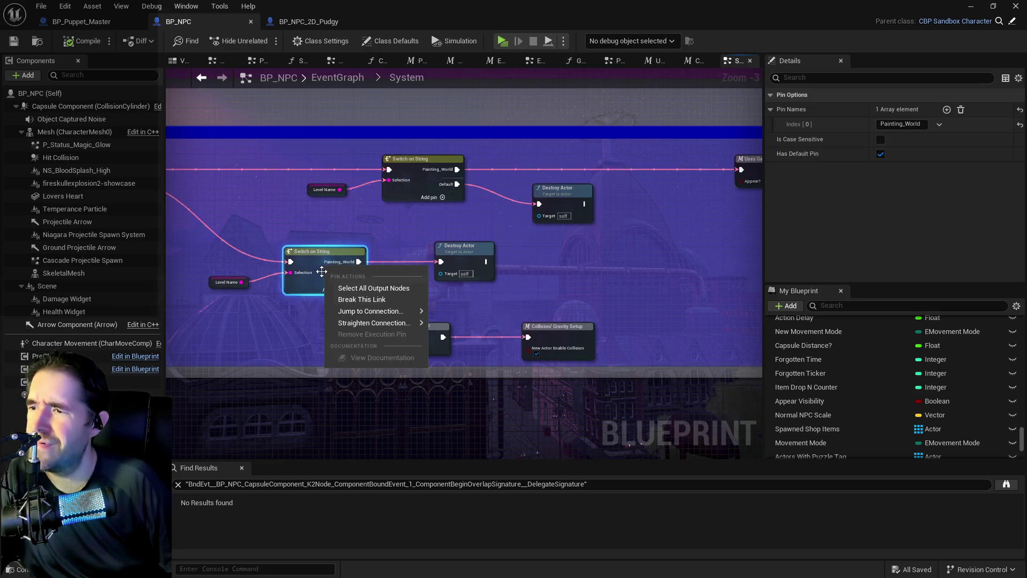
pyautogui.click(272, 294)
pyautogui.rightClick(73, 252)
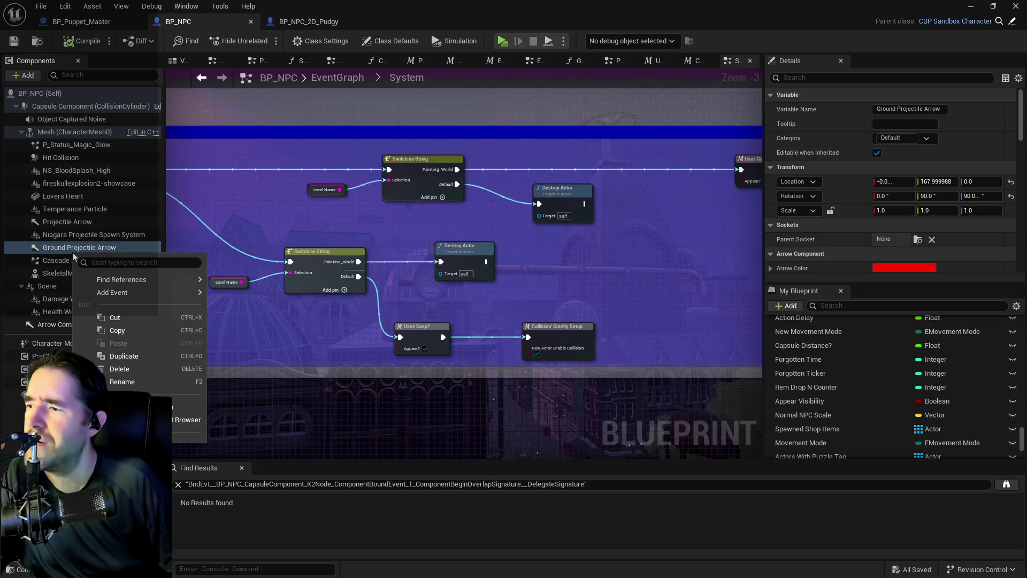
pyautogui.click(321, 318)
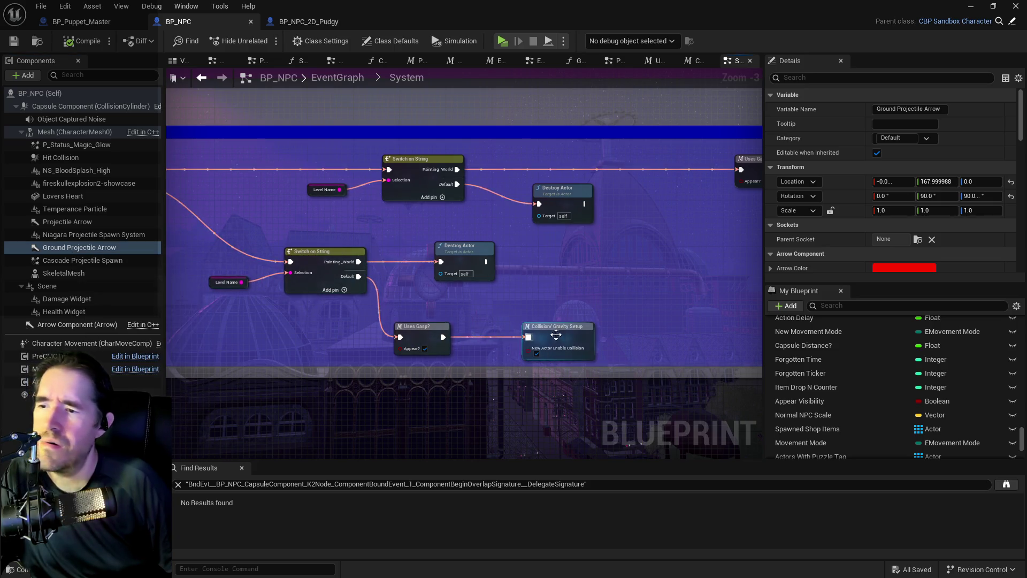
pyautogui.moveTo(587, 483); pyautogui.dragTo(186, 483)
pyautogui.write('uses gasp')
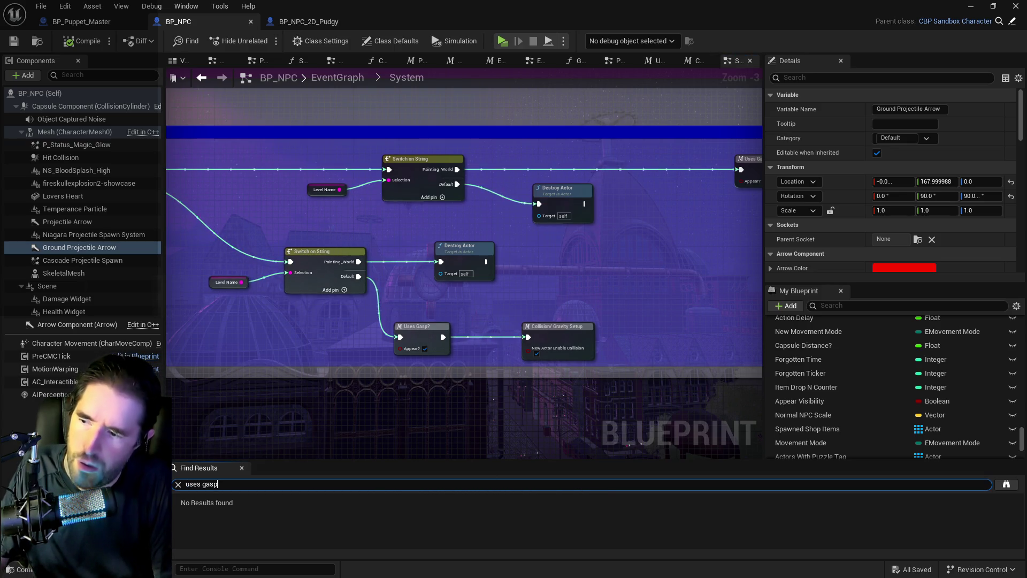
# Search for 'uses gasp' and jump to the Uses Gasp? node in Enemy Appear Or Disappear.
pyautogui.press('Return')
pyautogui.click(230, 525)
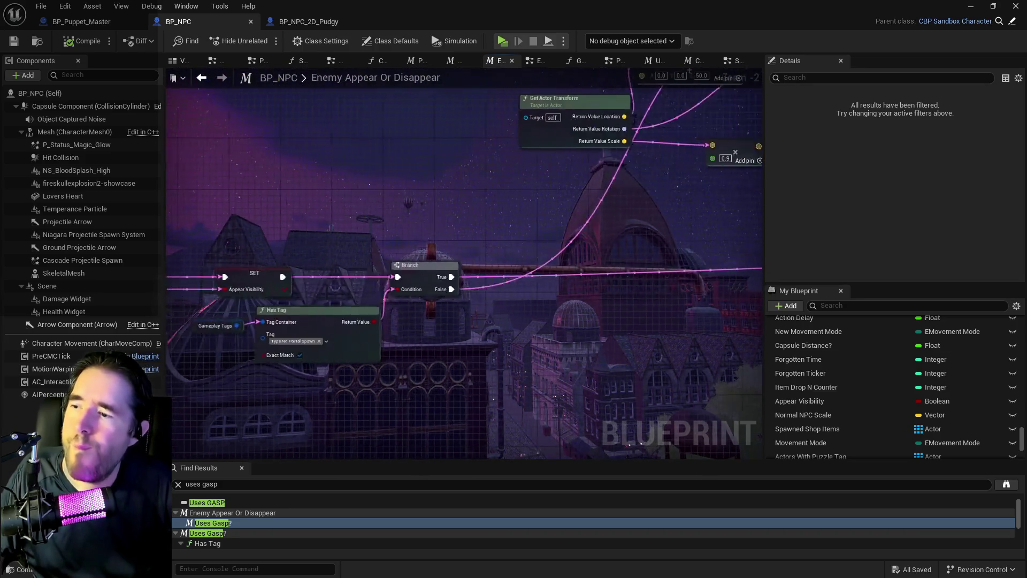
pyautogui.moveTo(589, 374); pyautogui.dragTo(737, 321)
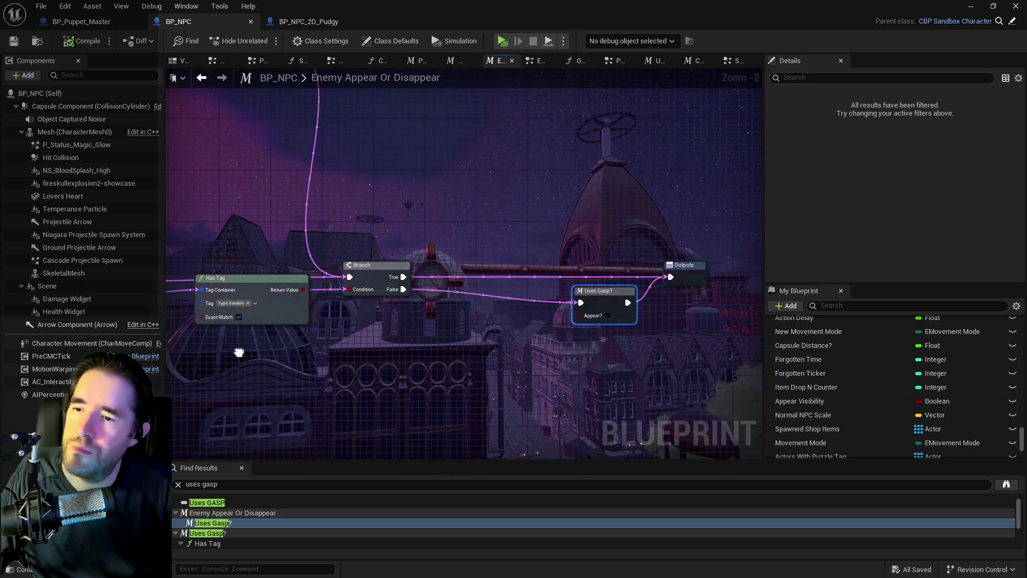
# Add an Appear Visibility getter and wire it into Uses Gasp?'s Appear? input.
pyautogui.moveTo(834, 399); pyautogui.dragTo(509, 320)
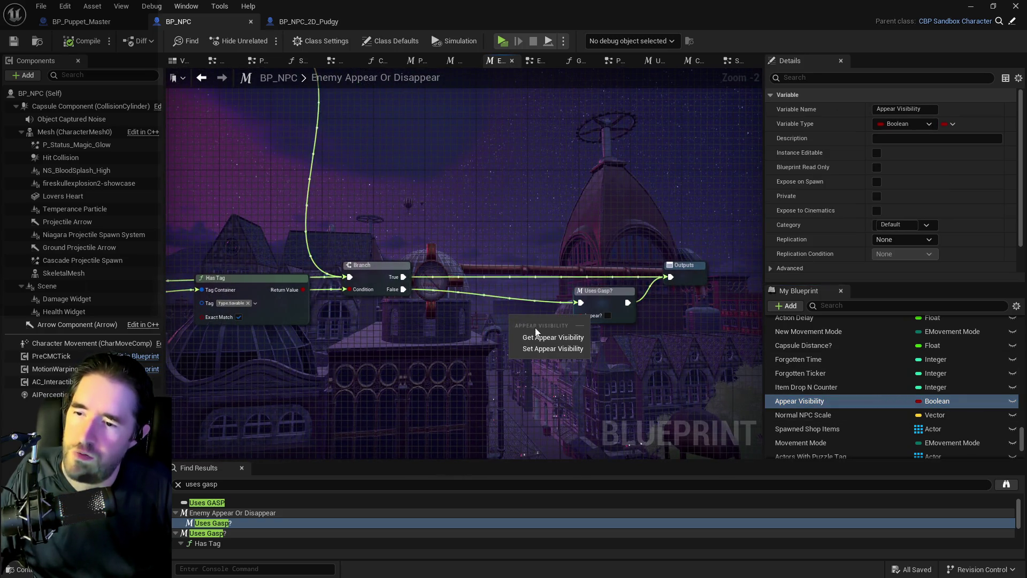
pyautogui.click(543, 327)
pyautogui.scroll(-1, 511, 309)
pyautogui.moveTo(511, 309)
pyautogui.mouseDown()
pyautogui.moveTo(642, 284)
pyautogui.moveTo(411, 262)
pyautogui.moveTo(417, 279)
pyautogui.moveTo(405, 281)
pyautogui.mouseUp()
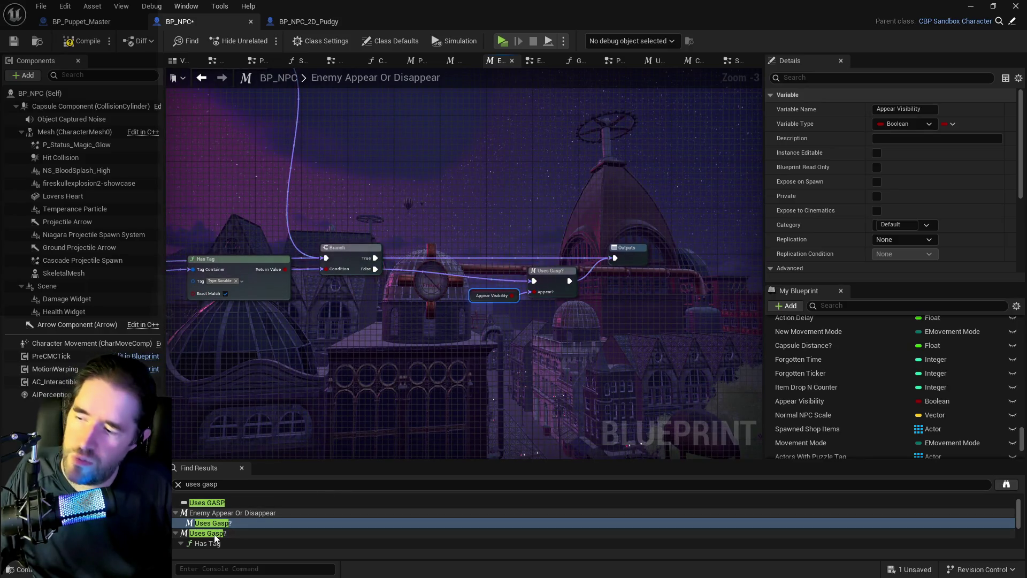
# Step through the Uses Gasp? find results, ending at the Uses Gasp? node in System.
pyautogui.scroll(-3, 213, 543)
pyautogui.scroll(3, 212, 534)
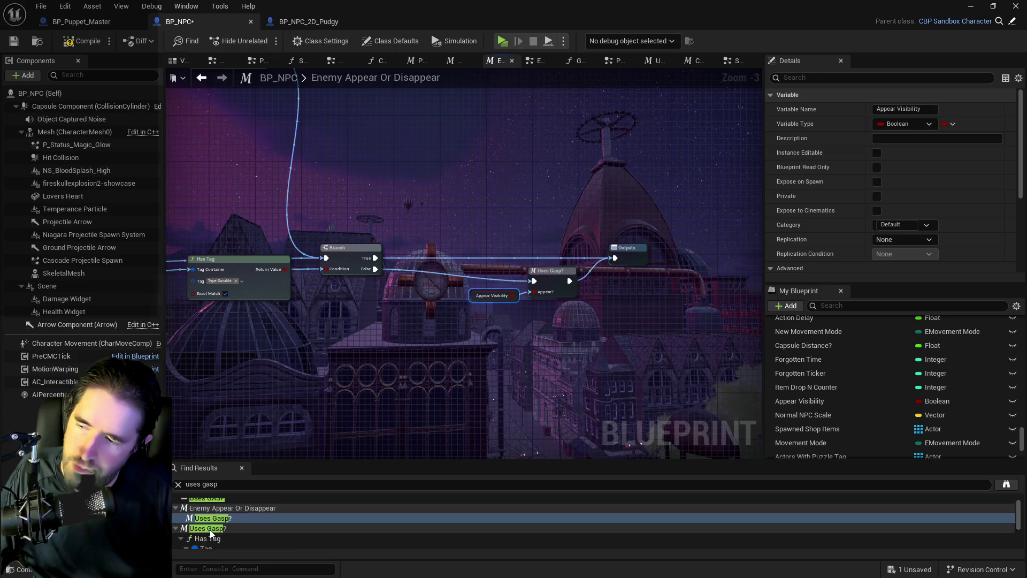
pyautogui.click(204, 503)
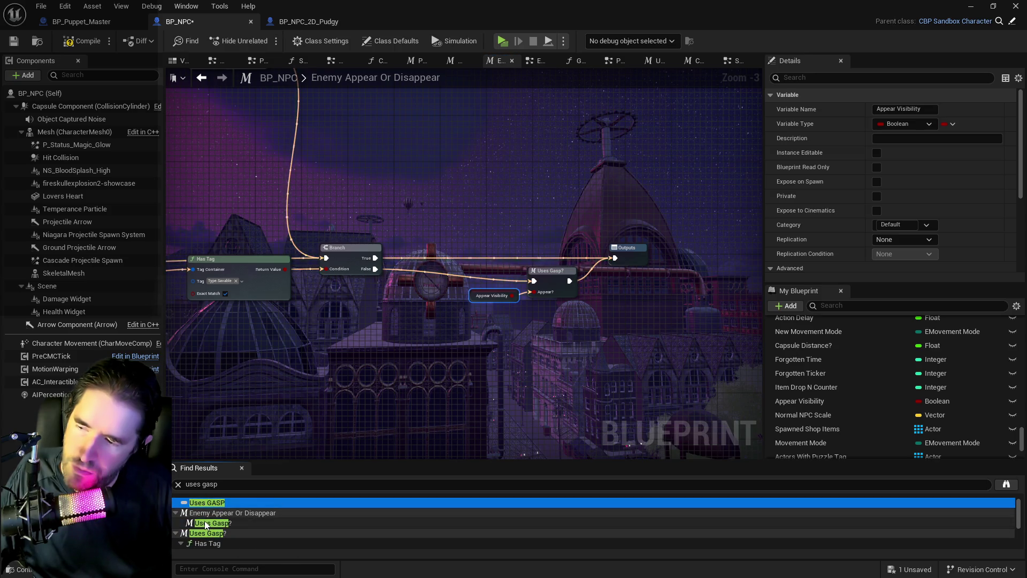
pyautogui.click(204, 523)
pyautogui.click(204, 544)
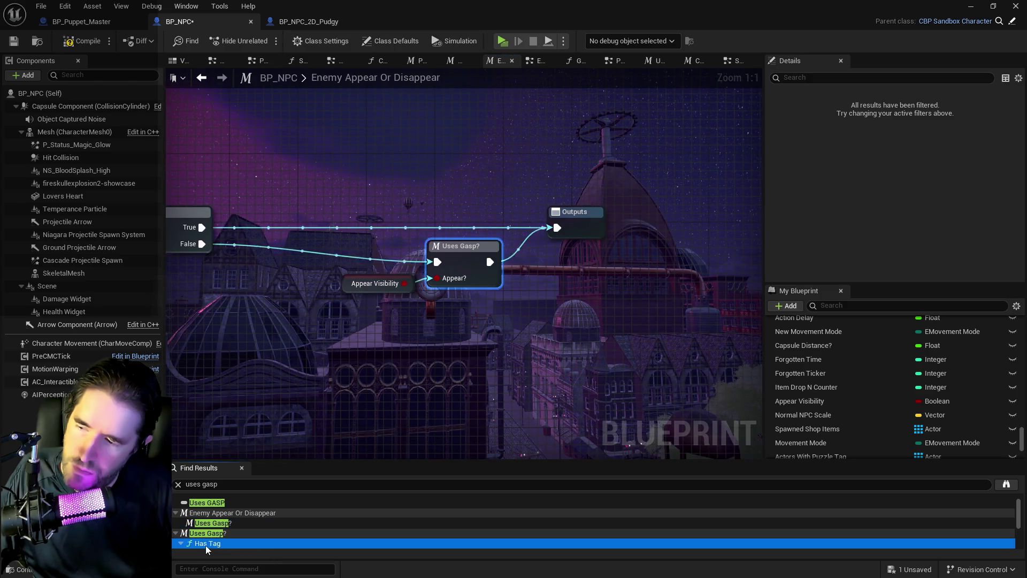
pyautogui.scroll(-2, 230, 525)
pyautogui.scroll(-2, 208, 530)
pyautogui.click(209, 541)
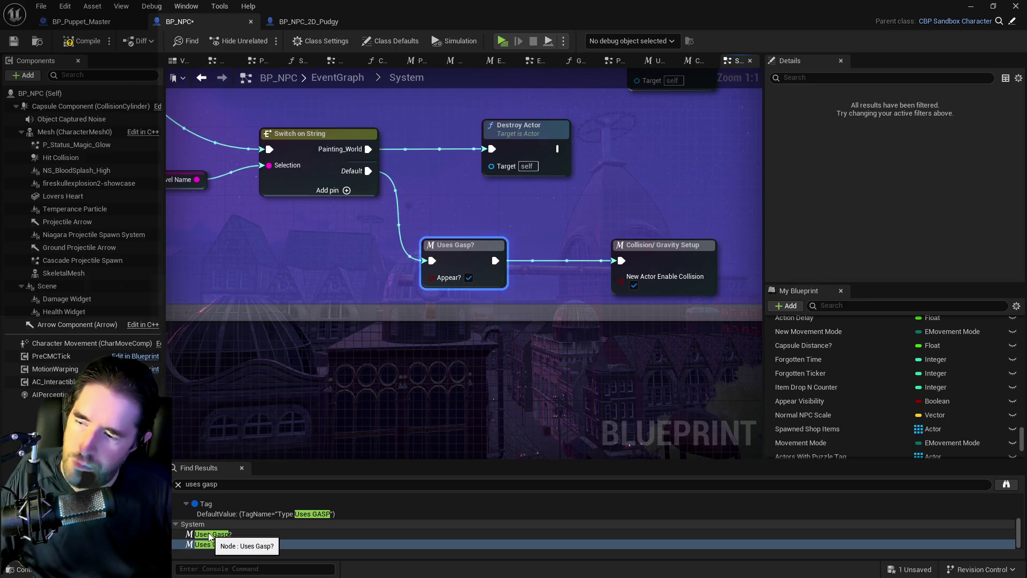
# Open the Uses Gasp? macro graph from the find results and view its Tag result.
pyautogui.click(209, 535)
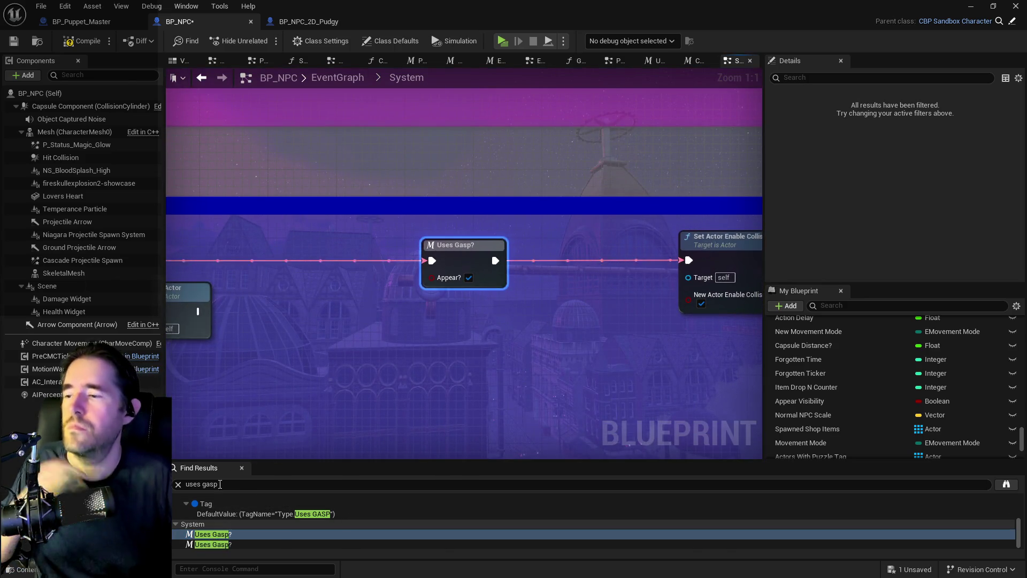
pyautogui.scroll(5, 206, 513)
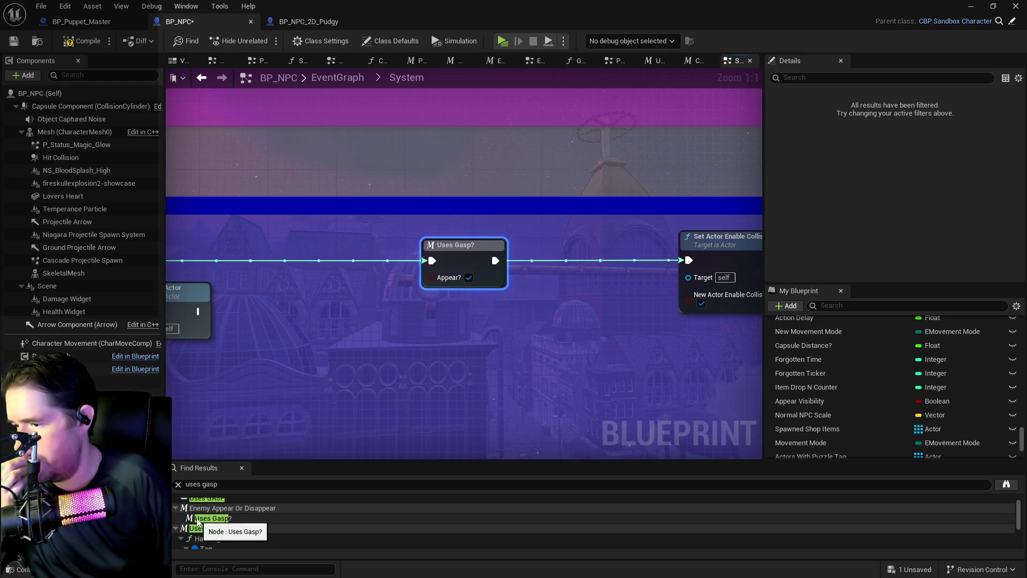
pyautogui.click(198, 519)
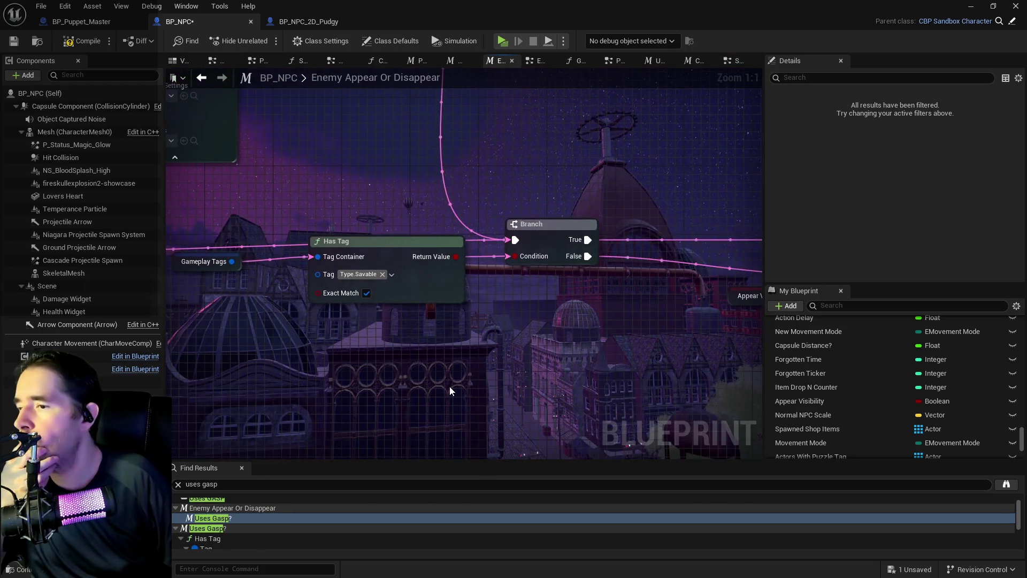
pyautogui.scroll(-1, 241, 539)
pyautogui.click(241, 539)
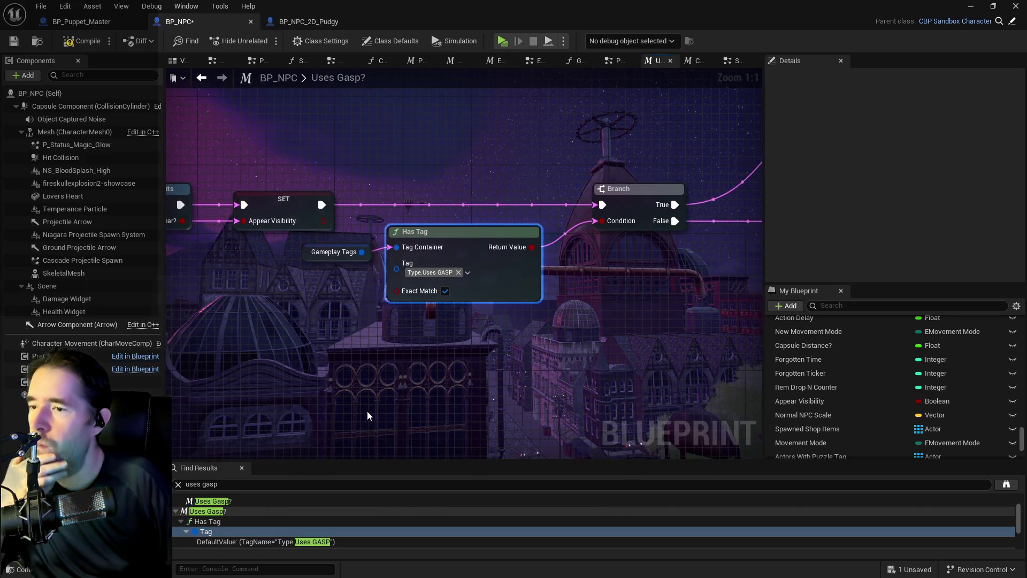
pyautogui.scroll(-5, 367, 411)
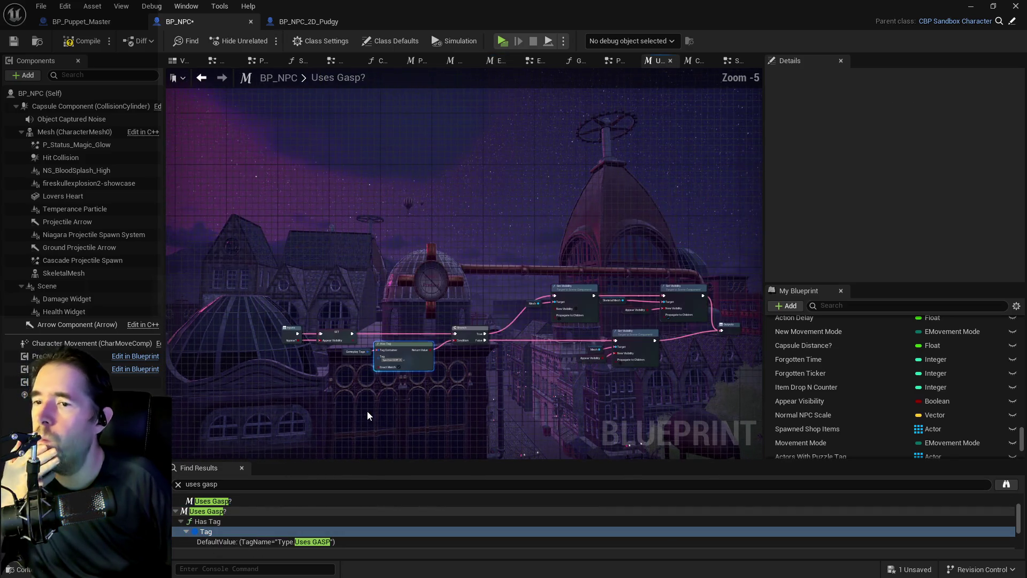
# Save the BP_NPC asset and return the Blueprint editor to full screen.
pyautogui.click(42, 7)
pyautogui.click(64, 52)
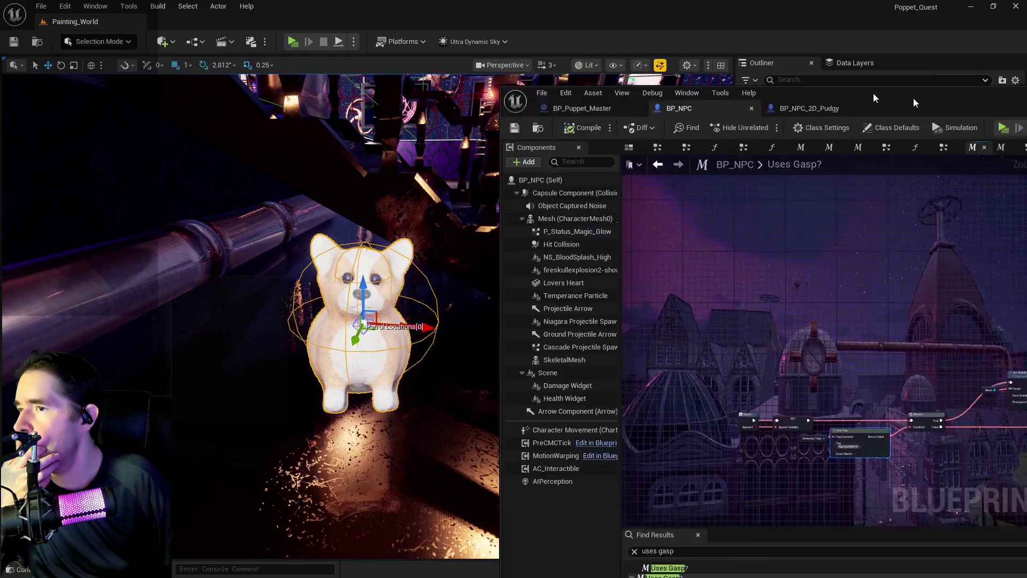
pyautogui.moveTo(874, 97)
pyautogui.mouseDown()
pyautogui.moveTo(1026, 104)
pyautogui.moveTo(342, 117)
pyautogui.moveTo(478, 115)
pyautogui.mouseUp()
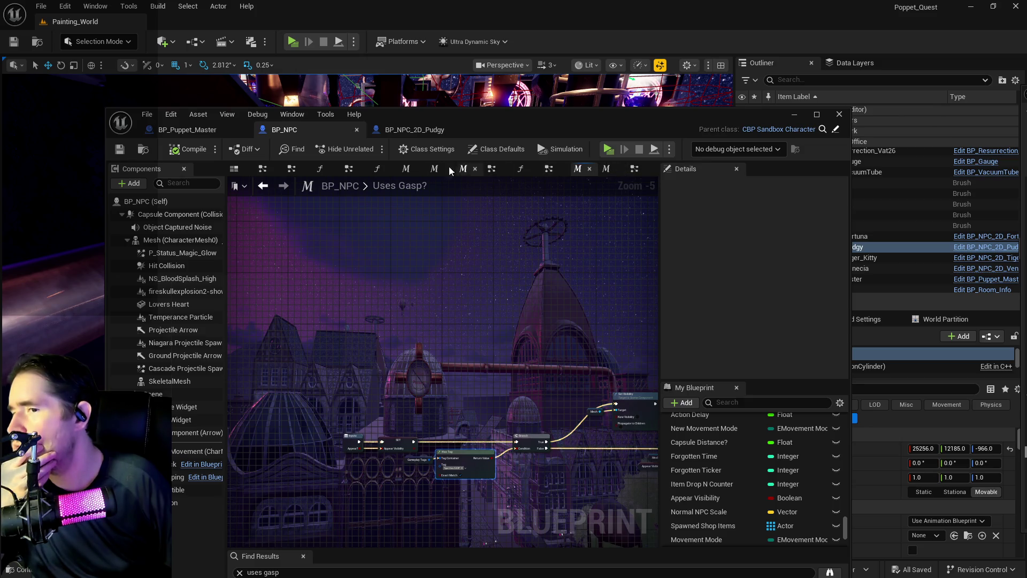
pyautogui.click(817, 114)
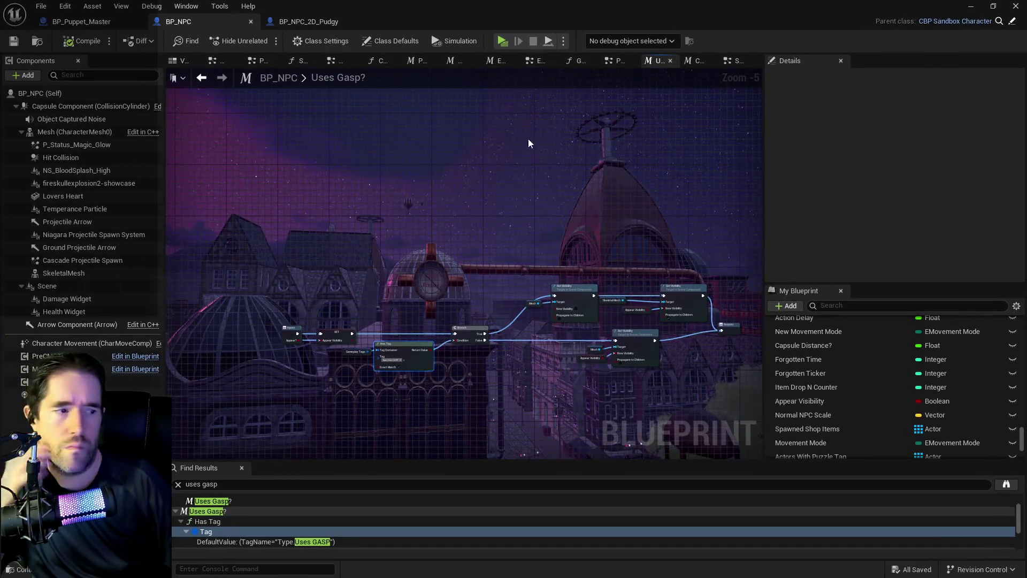
# In the Construction Script, drag the Uses Gasp? macro (found via 'uses gas') beside Collision/Gravity Setup.
pyautogui.click(379, 61)
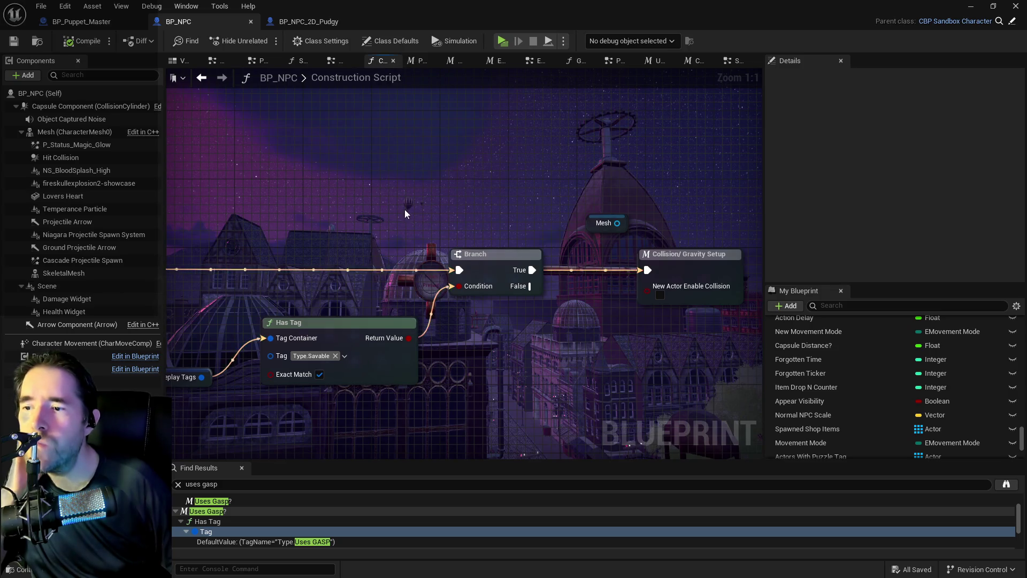
pyautogui.moveTo(417, 206); pyautogui.dragTo(263, 179)
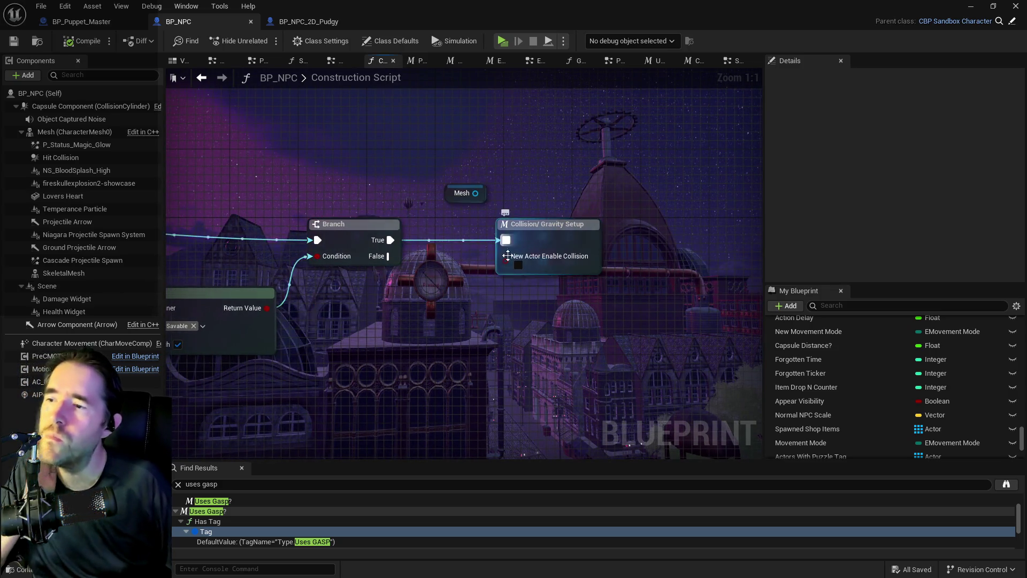
pyautogui.scroll(2, 856, 386)
pyautogui.click(833, 305)
pyautogui.write('uses gas')
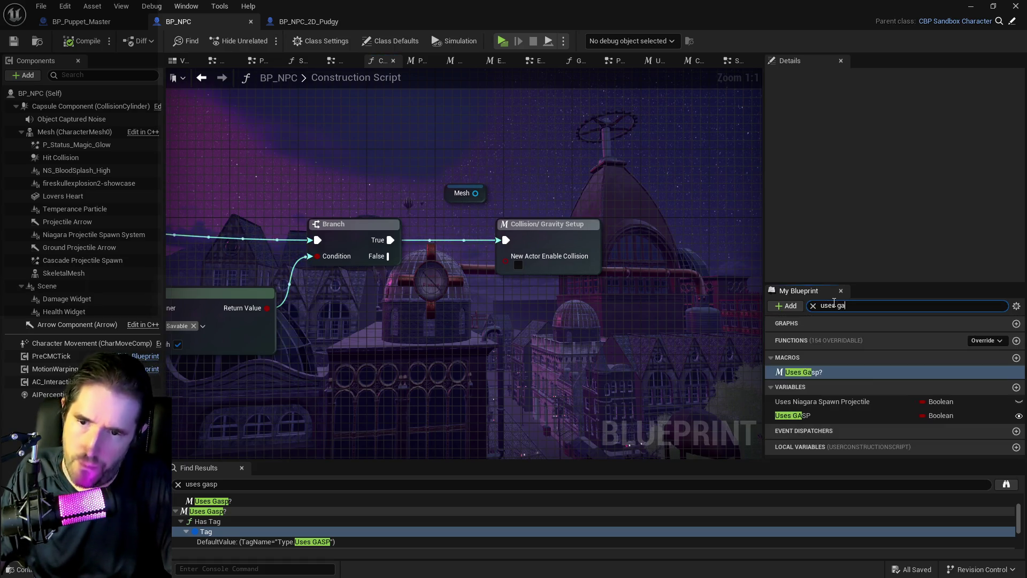
pyautogui.moveTo(795, 371)
pyautogui.mouseDown()
pyautogui.moveTo(660, 242)
pyautogui.moveTo(645, 242)
pyautogui.mouseUp()
pyautogui.moveTo(637, 300); pyautogui.dragTo(559, 292)
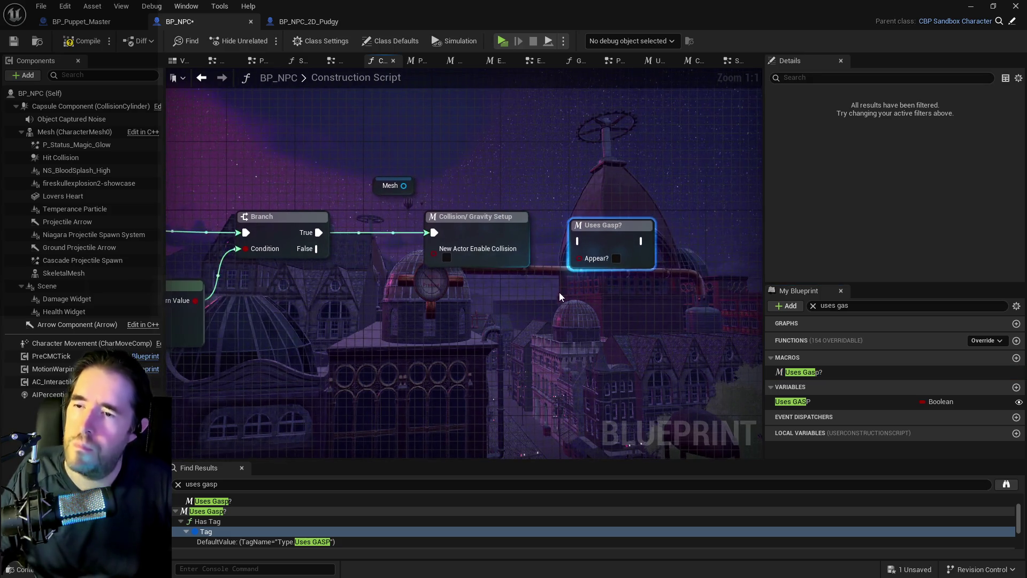
pyautogui.moveTo(608, 229)
pyautogui.mouseDown()
pyautogui.moveTo(617, 254)
pyautogui.moveTo(430, 332)
pyautogui.moveTo(591, 300)
pyautogui.mouseUp()
pyautogui.moveTo(657, 300)
pyautogui.mouseDown()
pyautogui.moveTo(778, 229)
pyautogui.moveTo(608, 208)
pyautogui.moveTo(566, 215)
pyautogui.mouseUp()
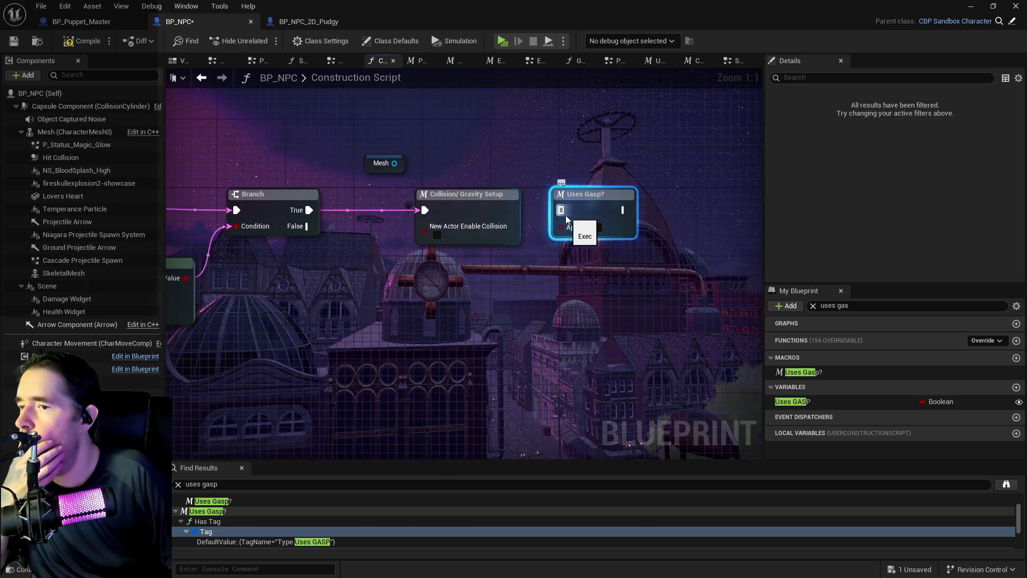
pyautogui.click(468, 238)
# Connect the last gravity node to the Collision/Gravity Setup macro's outputs and save.
pyautogui.doubleClick(468, 238)
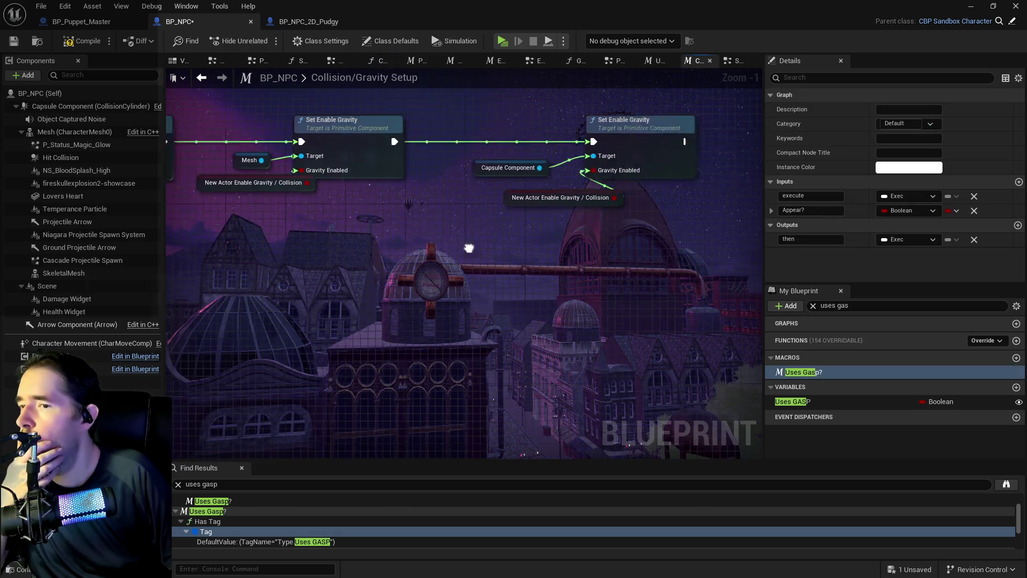
pyautogui.moveTo(249, 188); pyautogui.dragTo(423, 202)
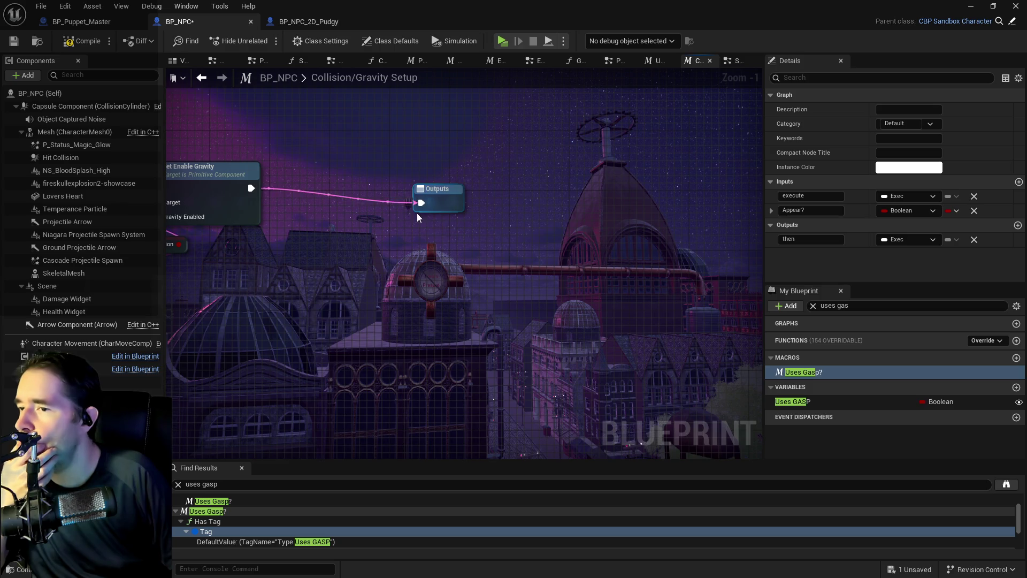
pyautogui.click(10, 45)
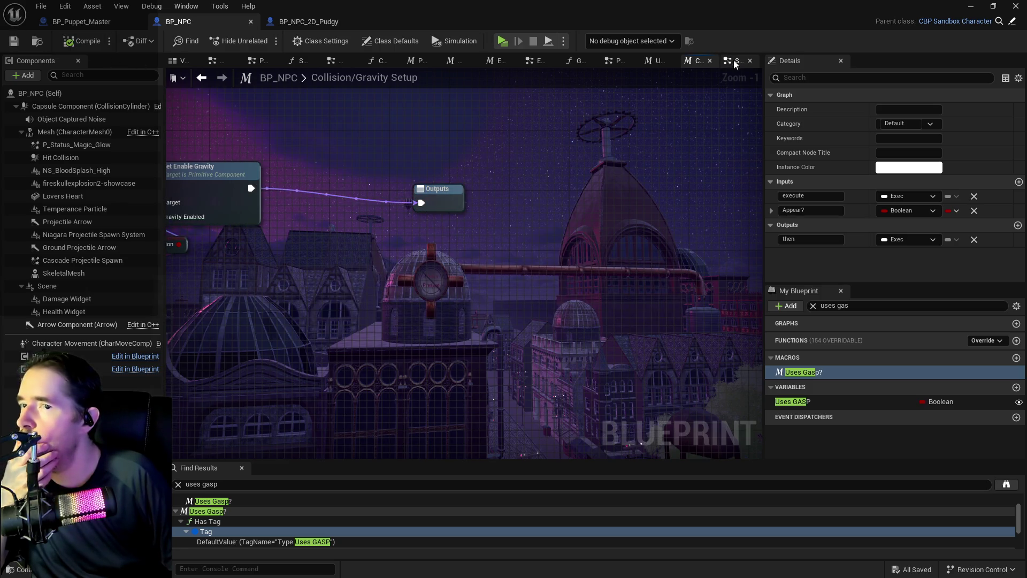
# Run Uses Gasp? after Collision/Gravity Setup, delete the stray Mesh node, and save.
pyautogui.click(735, 62)
pyautogui.click(380, 62)
pyautogui.moveTo(526, 210); pyautogui.dragTo(560, 210)
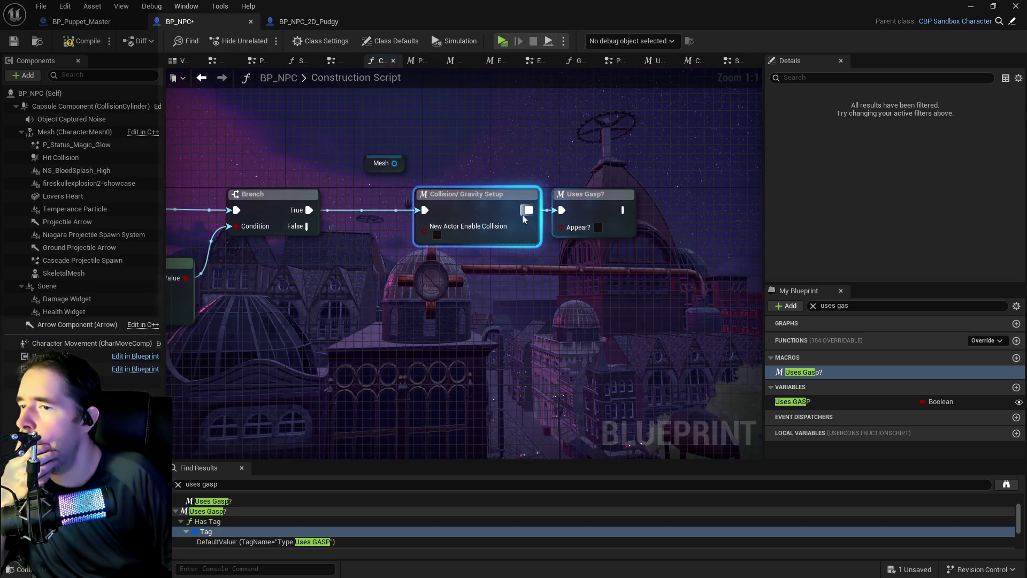
pyautogui.click(383, 163)
pyautogui.press('Delete')
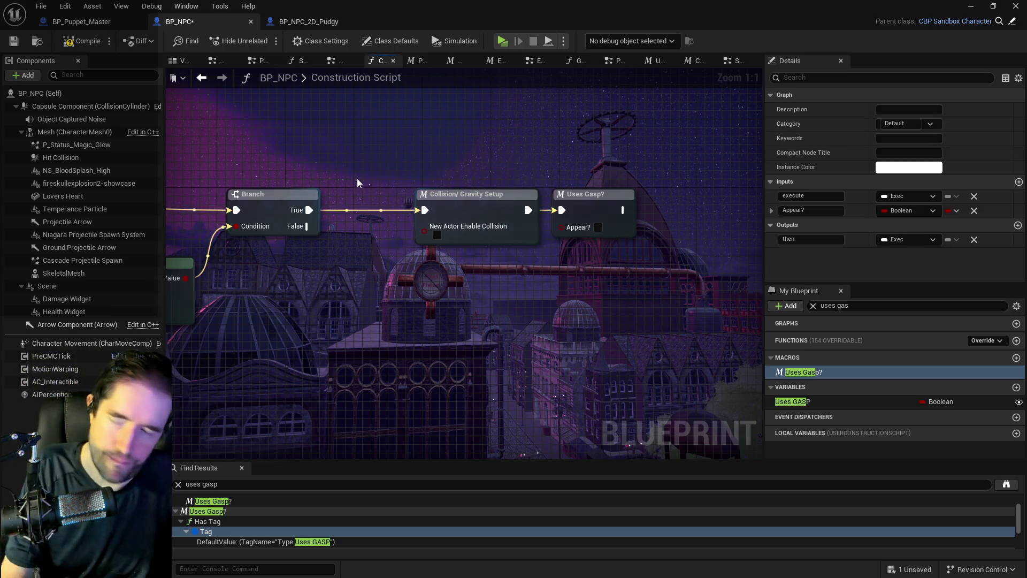
pyautogui.scroll(-2, 358, 178)
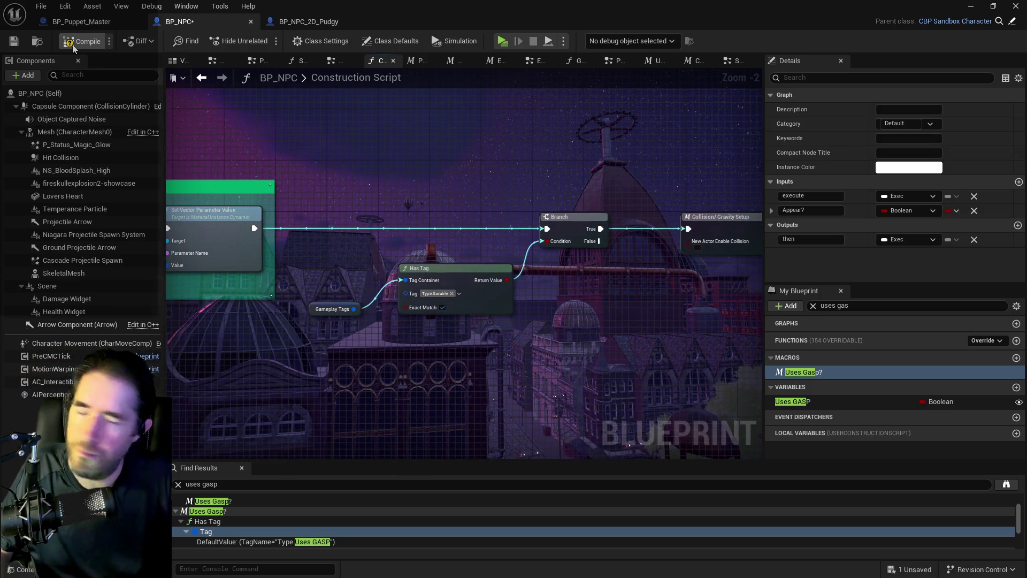
pyautogui.hotkey('ctrl', 's')
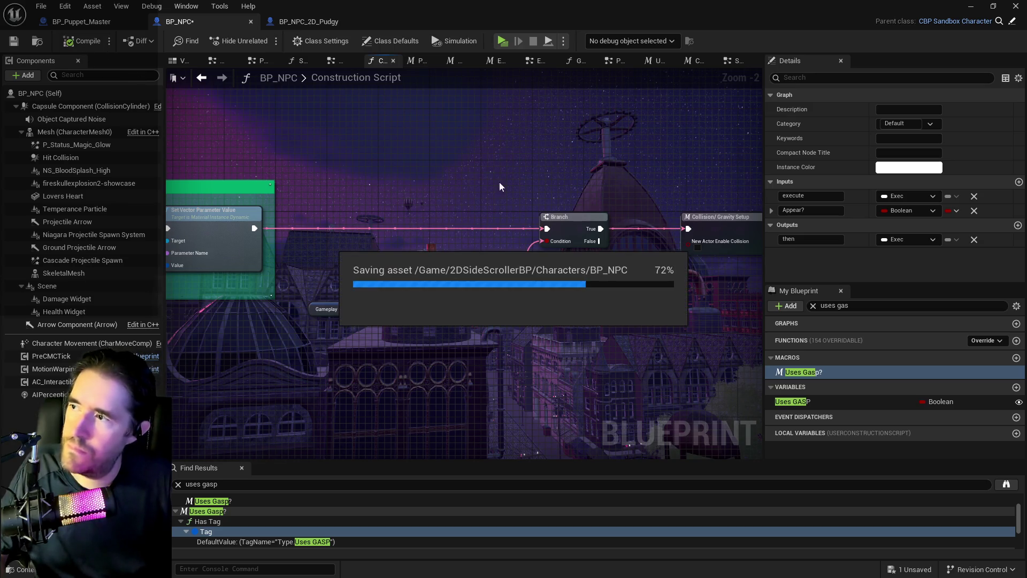
pyautogui.scroll(-3, 409, 243)
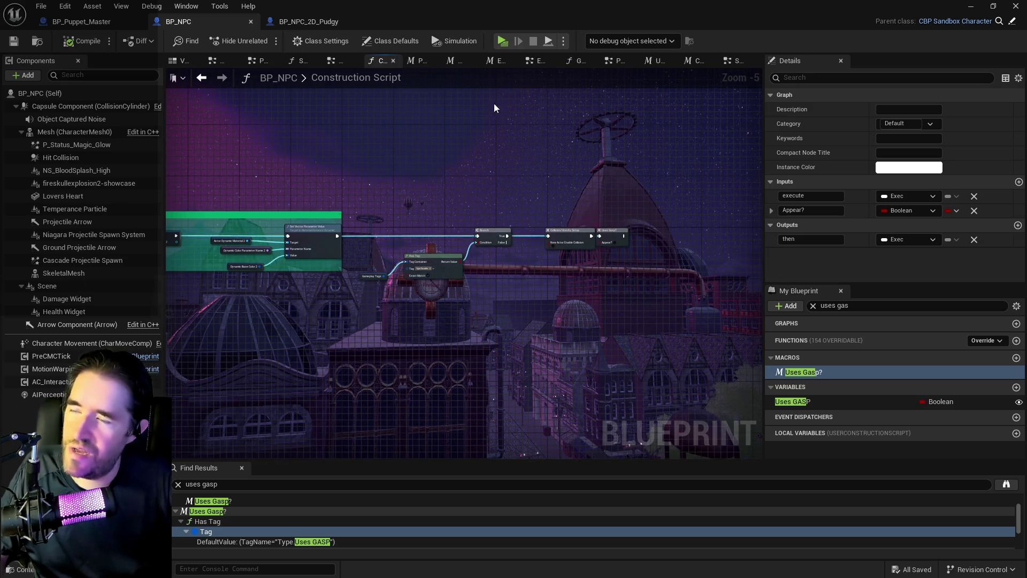
pyautogui.moveTo(372, 184)
pyautogui.mouseDown()
pyautogui.moveTo(679, 307)
pyautogui.moveTo(661, 311)
pyautogui.mouseUp()
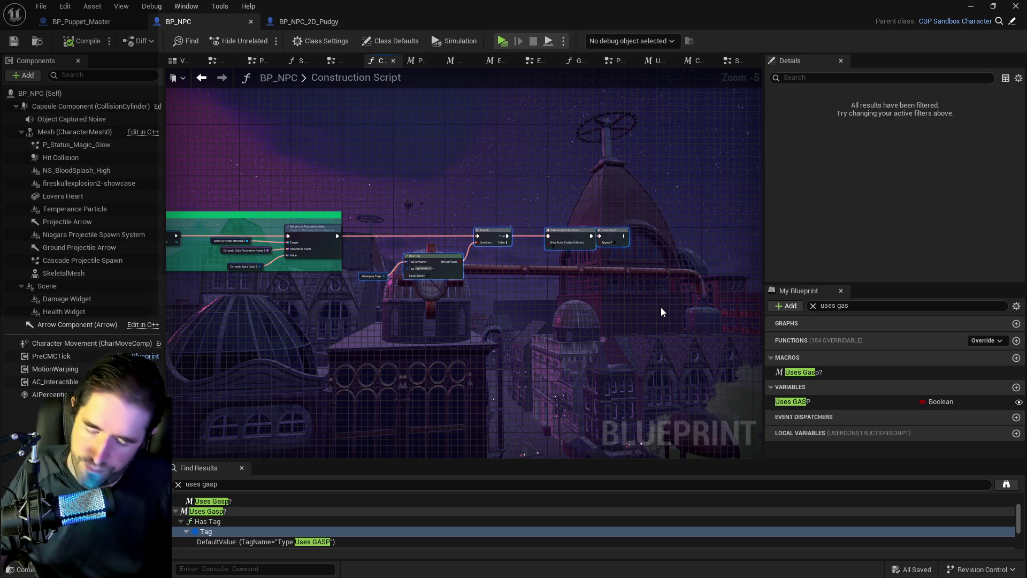
# Wrap the selected nodes in a 'Savable Stuff' comment, save, and keep the editor full screen.
pyautogui.press('c')
pyautogui.write('Savable')
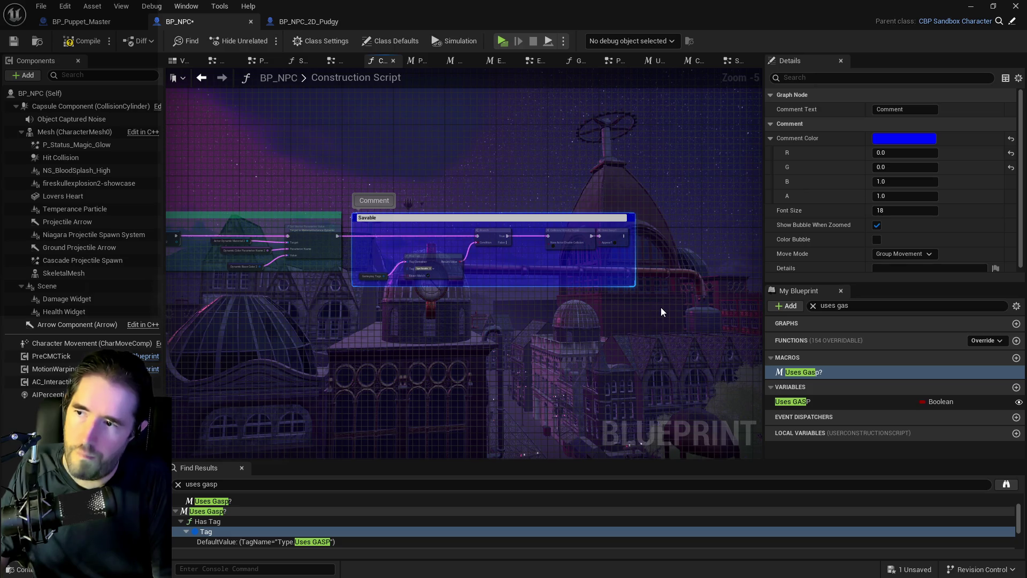
pyautogui.write('Stuff')
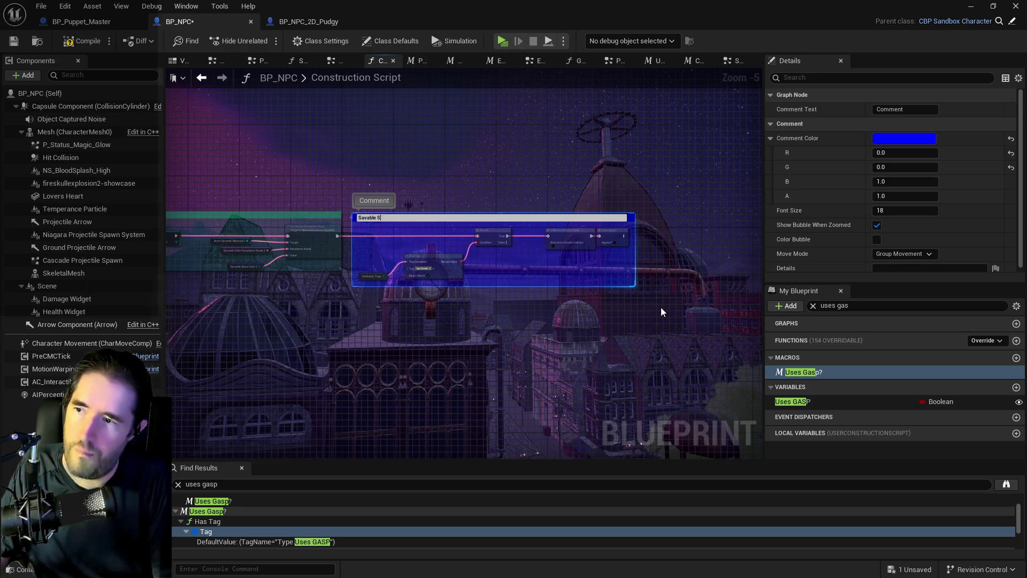
pyautogui.press('Return')
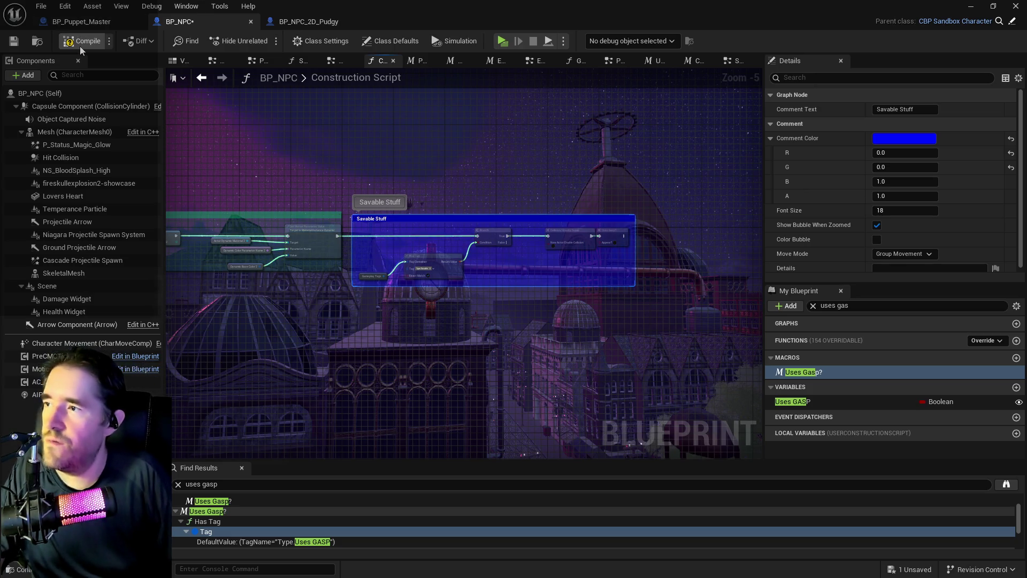
pyautogui.hotkey('ctrl', 's')
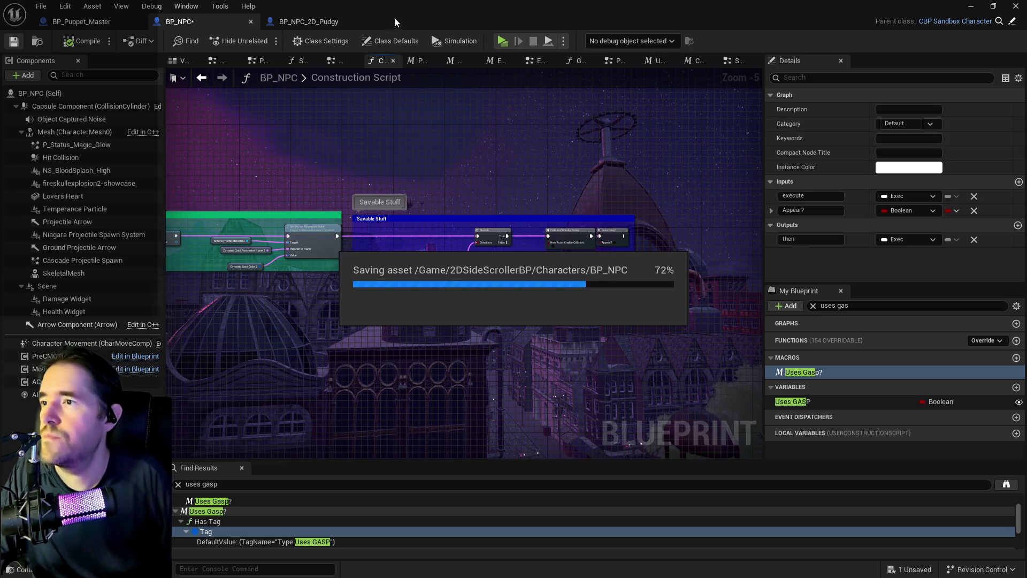
pyautogui.doubleClick(397, 8)
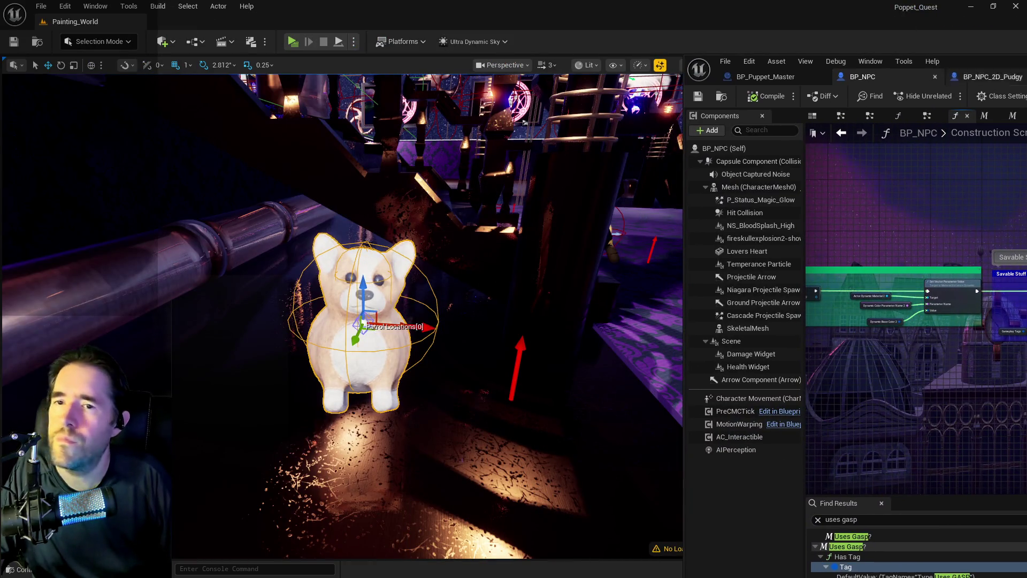
pyautogui.press('super+Up')
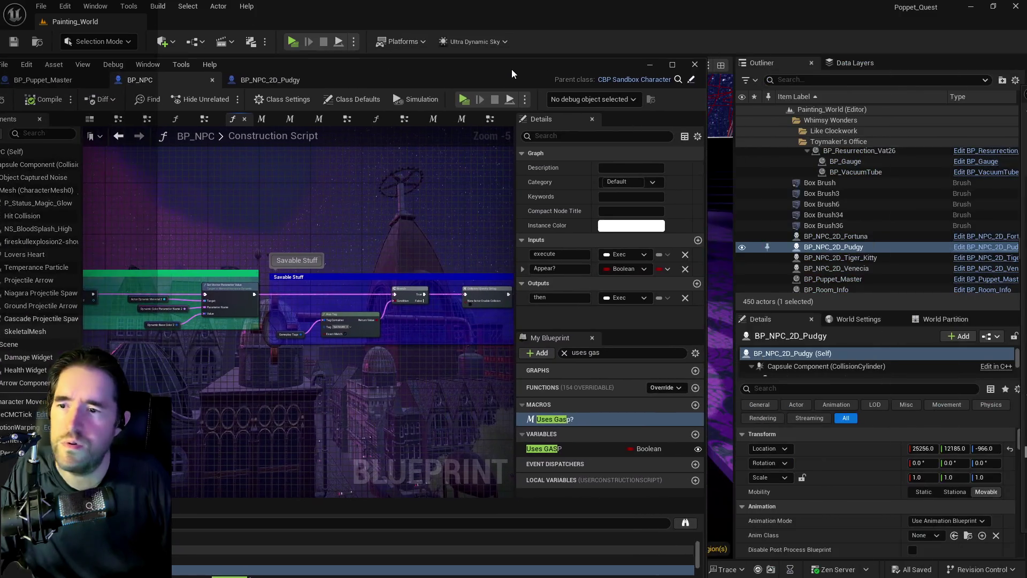
pyautogui.scroll(4, 400, 255)
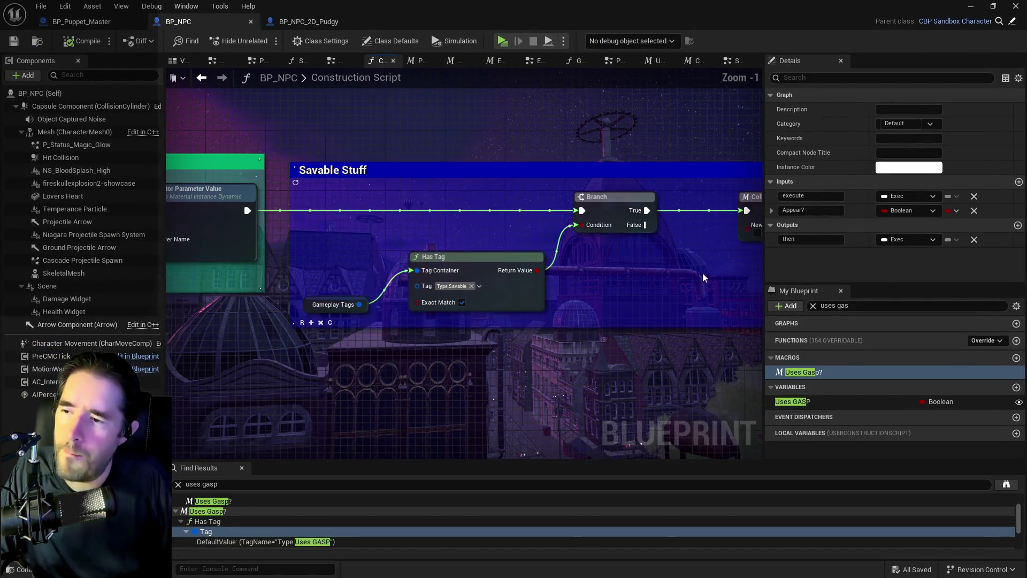
# Check BP_NPC_2D_Pudgy's default settings and tags, then return to BP_NPC.
pyautogui.click(309, 22)
pyautogui.click(390, 41)
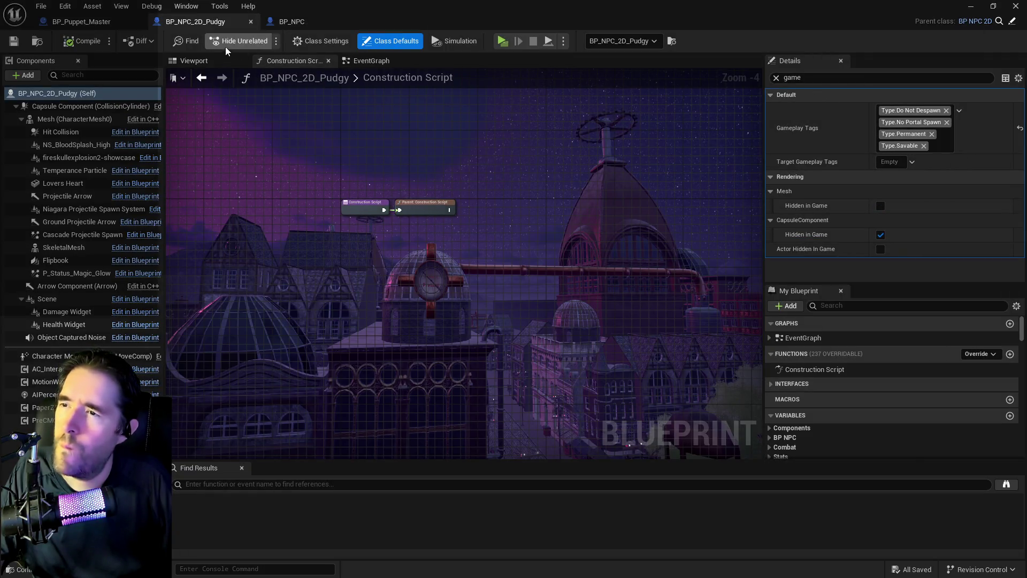
pyautogui.click(279, 22)
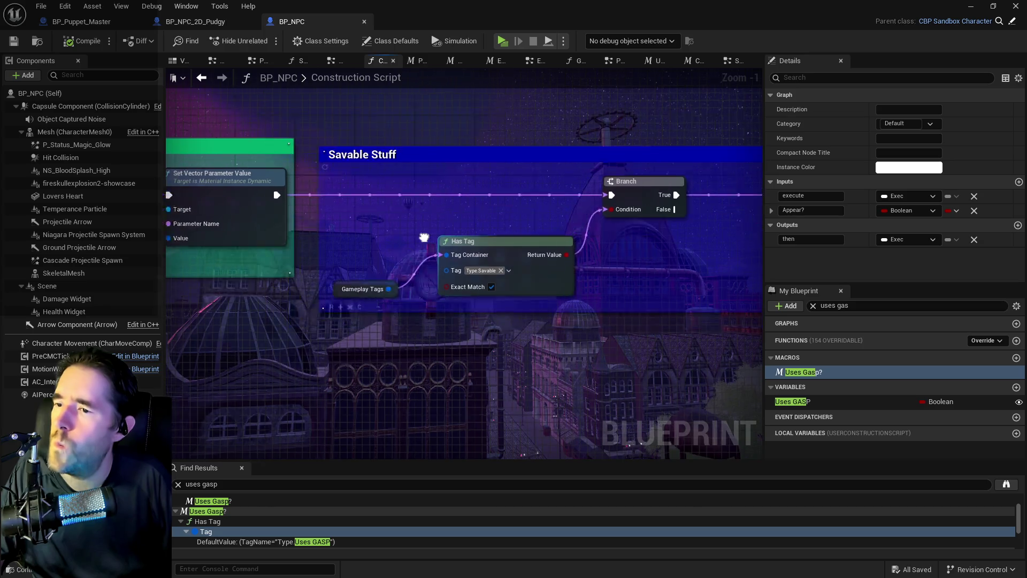
# Nudge the Uses Gasp? node slightly right inside the Savable Stuff comment.
pyautogui.moveTo(471, 205); pyautogui.dragTo(241, 204)
pyautogui.moveTo(559, 217); pyautogui.dragTo(378, 214)
pyautogui.click(493, 155)
pyautogui.moveTo(494, 155); pyautogui.dragTo(516, 156)
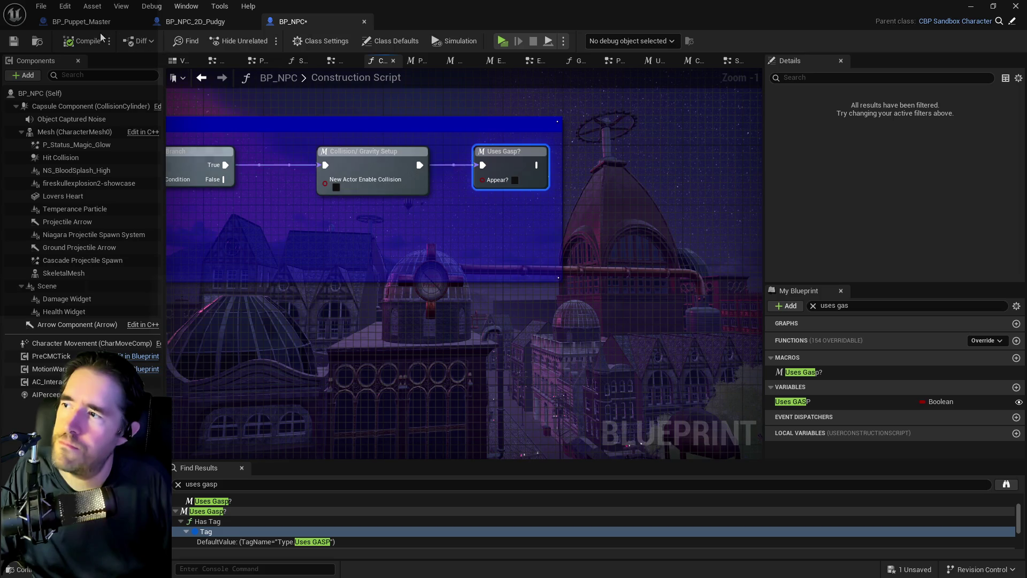
# Inspect BP_NPC_2D_Pudgy's Flipbook component properties.
pyautogui.click(171, 23)
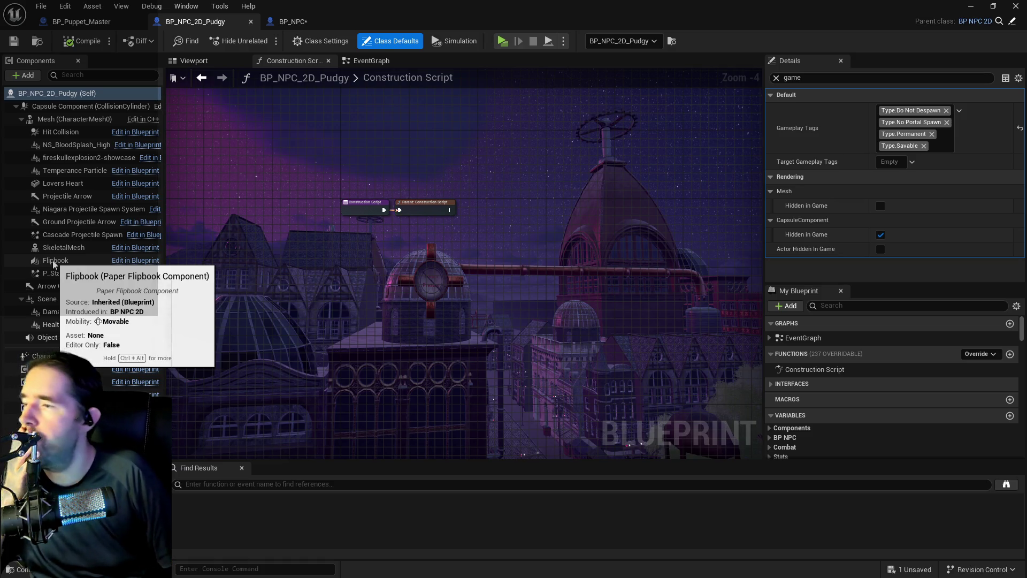
pyautogui.click(55, 261)
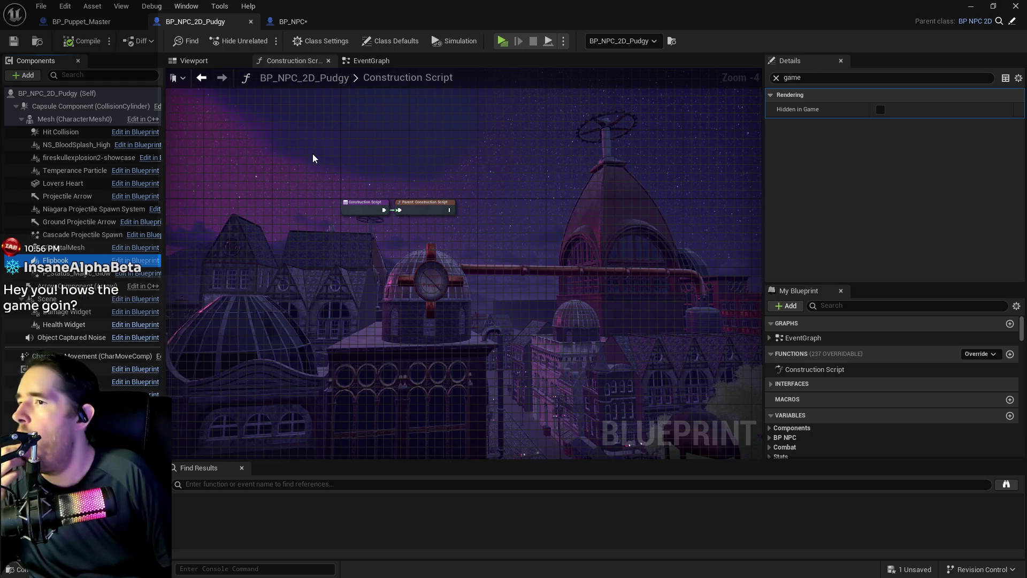
pyautogui.click(298, 23)
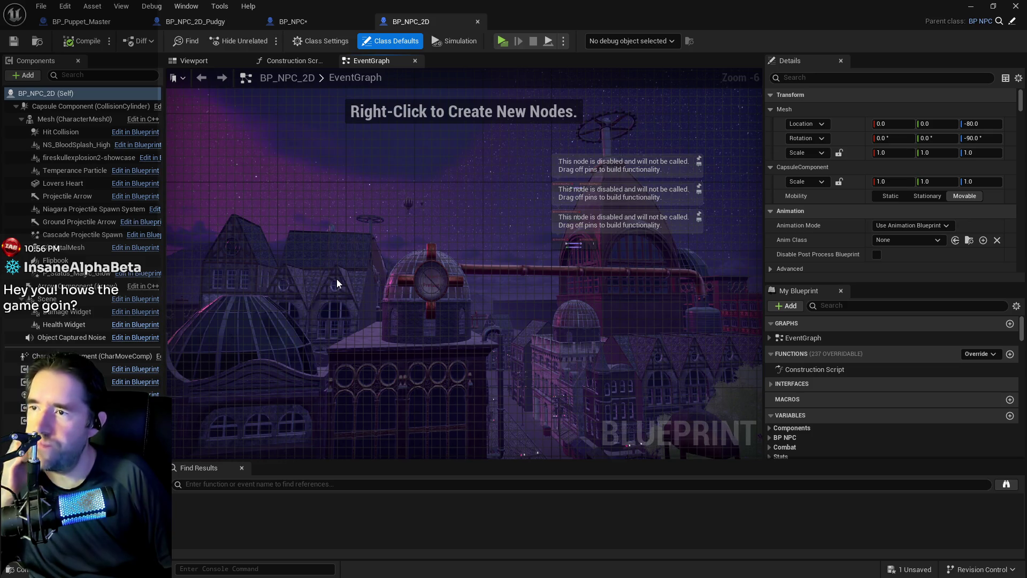
# Locate BP_NPC_2D's disabled event nodes, then select BP_NPC's Has Tag and Branch nodes for copying.
pyautogui.scroll(3, 396, 243)
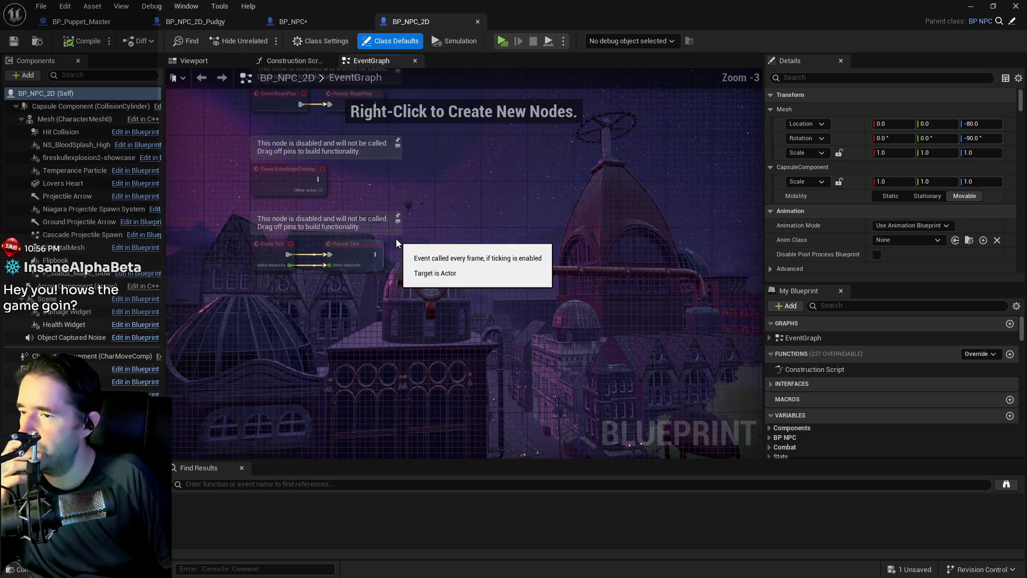
pyautogui.moveTo(414, 200)
pyautogui.mouseDown()
pyautogui.moveTo(379, 309)
pyautogui.moveTo(396, 299)
pyautogui.mouseUp()
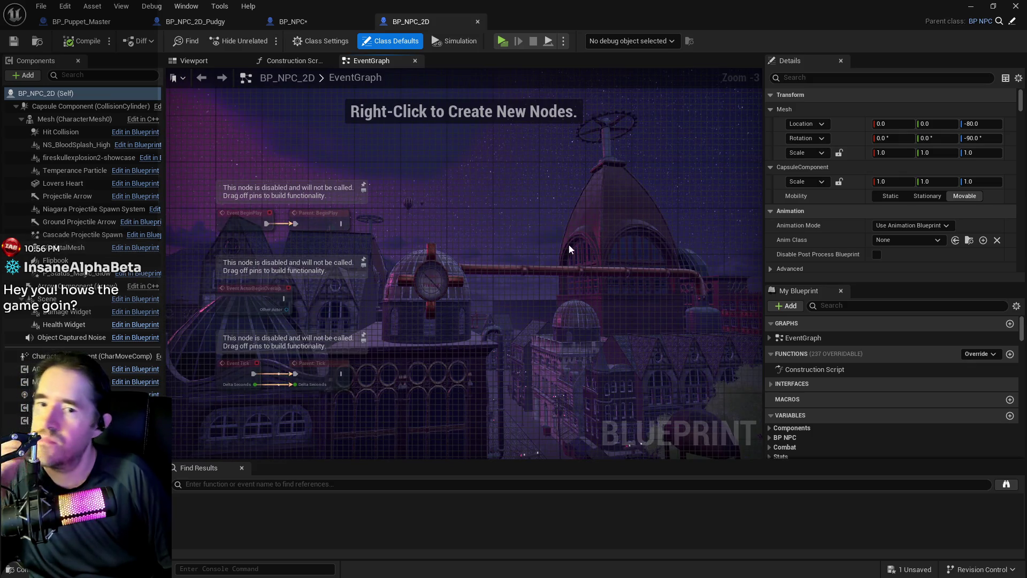
pyautogui.scroll(1, 398, 220)
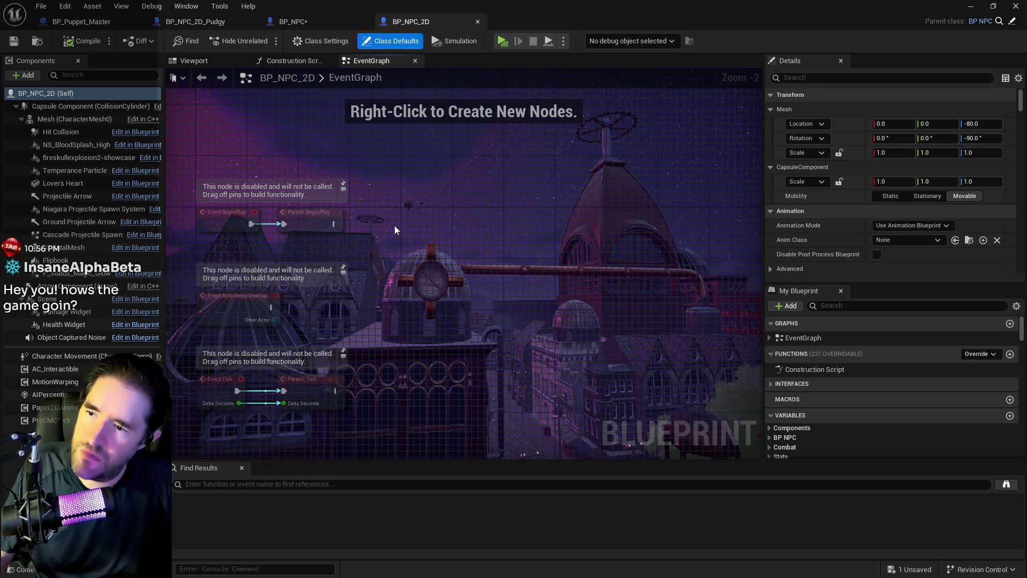
pyautogui.rightClick(396, 231)
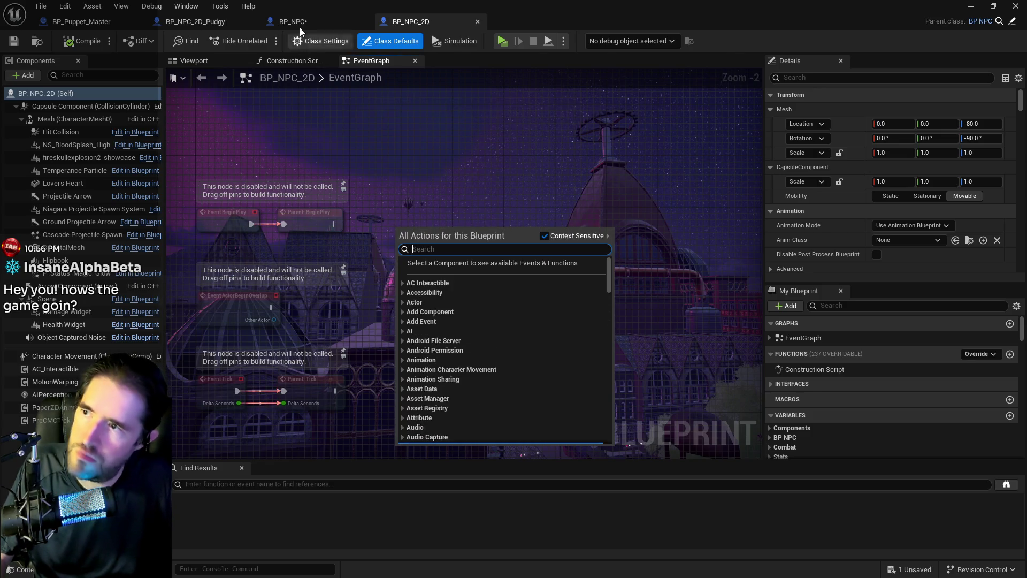
pyautogui.click(293, 22)
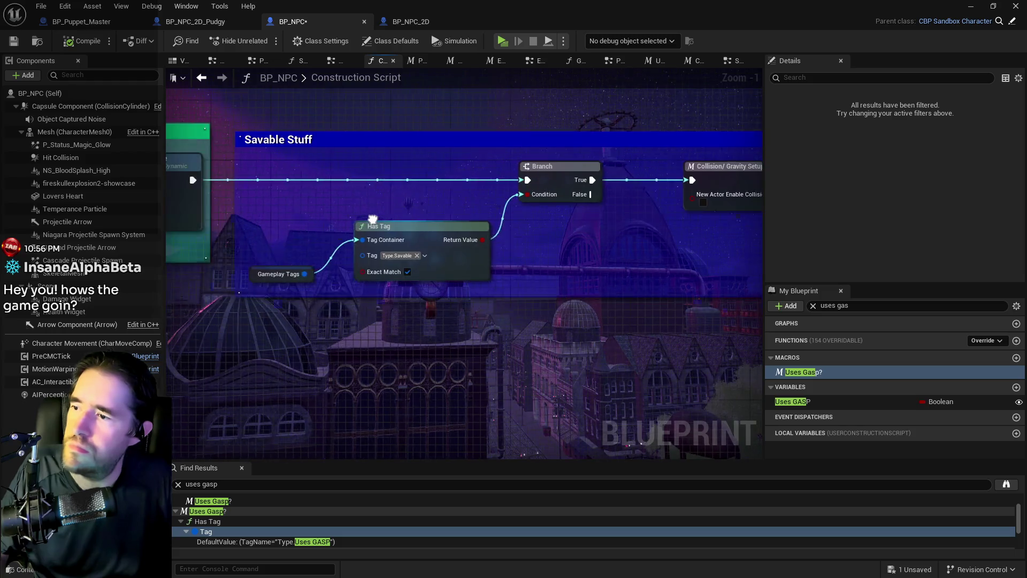
pyautogui.moveTo(279, 228); pyautogui.dragTo(470, 293)
pyautogui.moveTo(324, 153)
pyautogui.mouseDown()
pyautogui.moveTo(508, 241)
pyautogui.moveTo(568, 206)
pyautogui.moveTo(567, 236)
pyautogui.mouseUp()
# Position the pasted tag-check nodes in BP_NPC_2D's EventGraph and run Branch after Parent: BeginPlay.
pyautogui.click(422, 24)
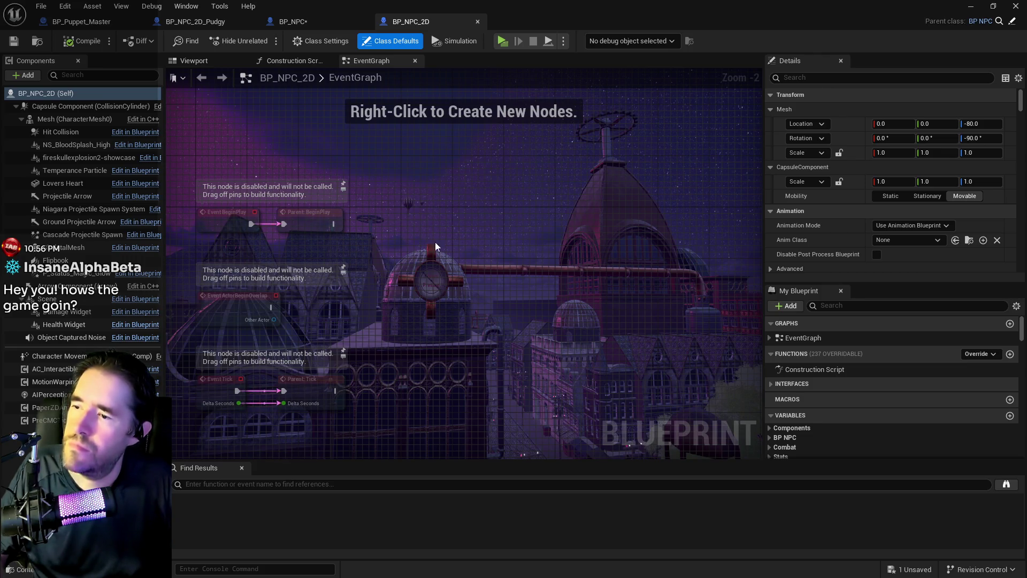
pyautogui.scroll(2, 412, 251)
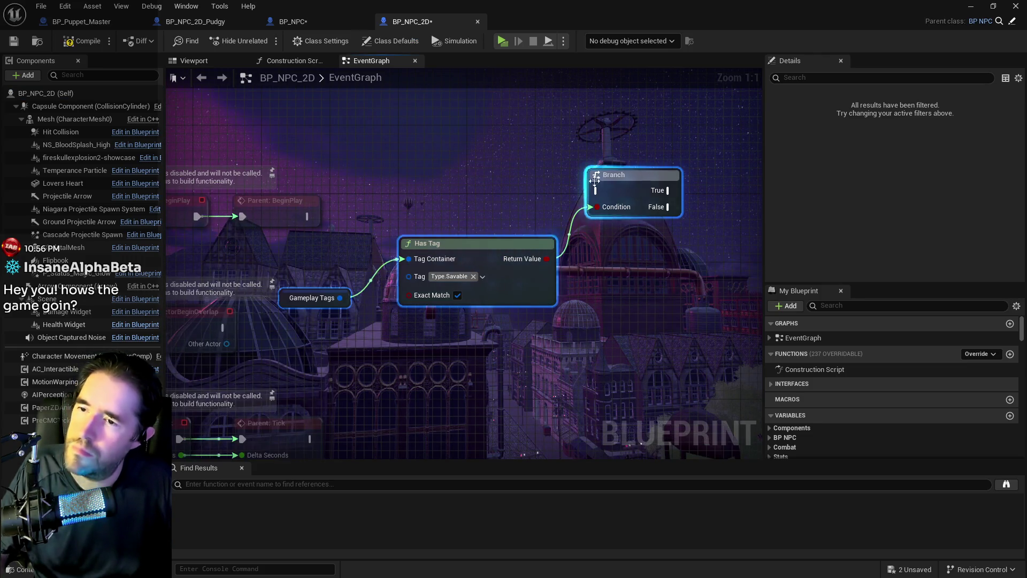
pyautogui.moveTo(427, 239); pyautogui.dragTo(453, 265)
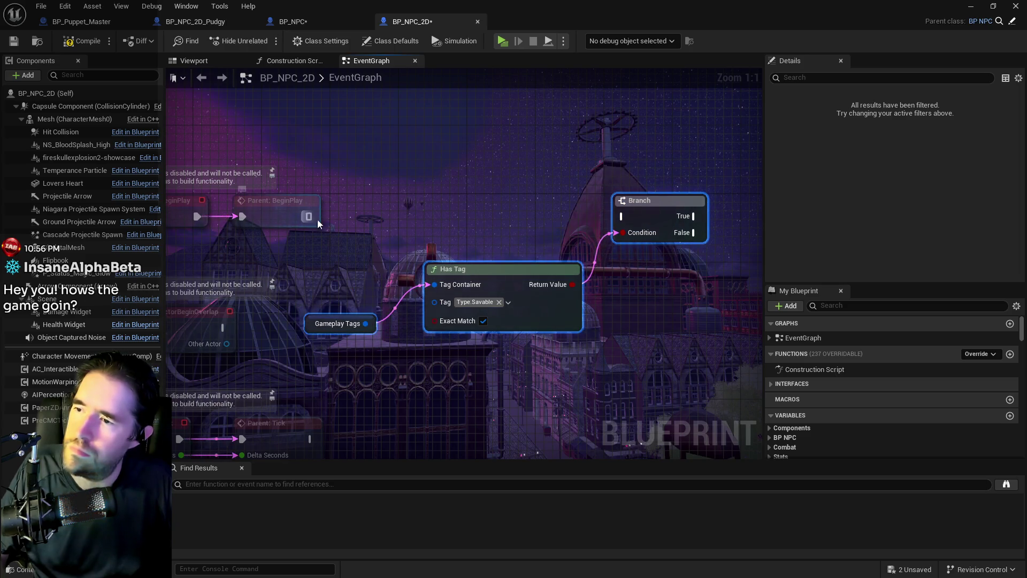
pyautogui.moveTo(307, 216); pyautogui.dragTo(621, 216)
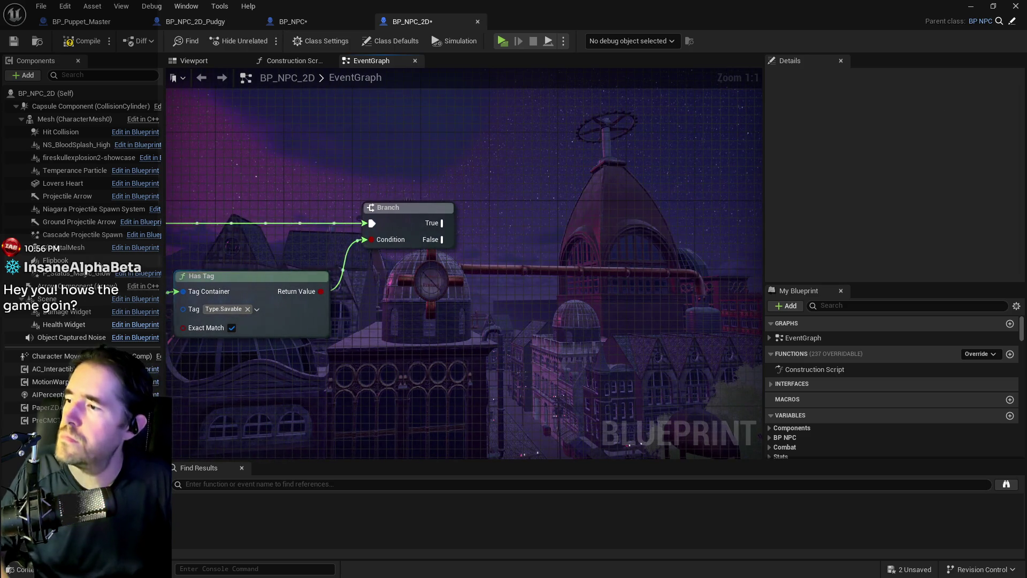
# Try placing the Flipbook component in the graph, abandon it, and return to BP_NPC.
pyautogui.moveTo(55, 261)
pyautogui.mouseDown()
pyautogui.moveTo(434, 278)
pyautogui.moveTo(89, 261)
pyautogui.moveTo(139, 262)
pyautogui.mouseUp()
pyautogui.moveTo(207, 232); pyautogui.dragTo(358, 210)
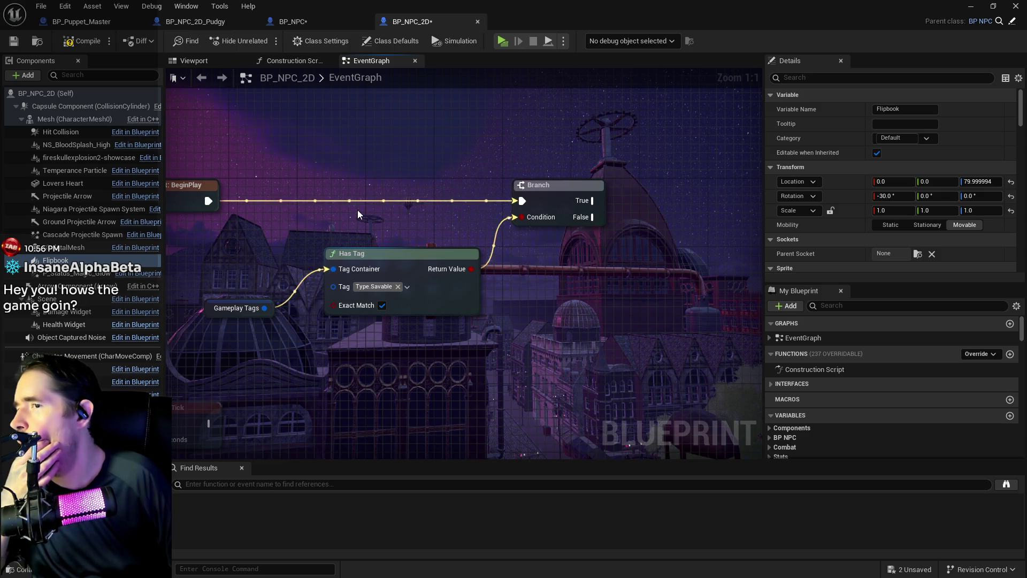
pyautogui.click(290, 20)
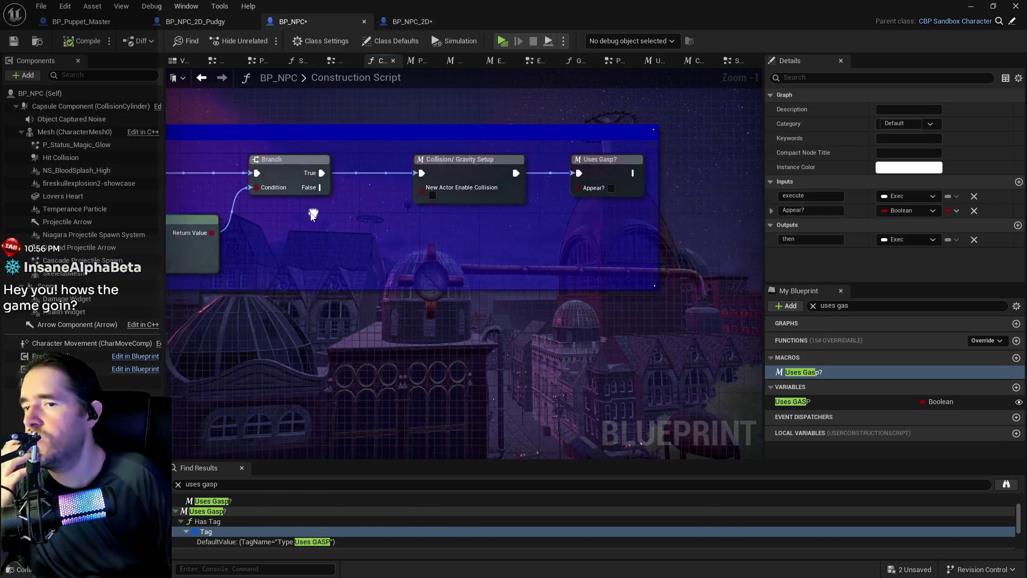